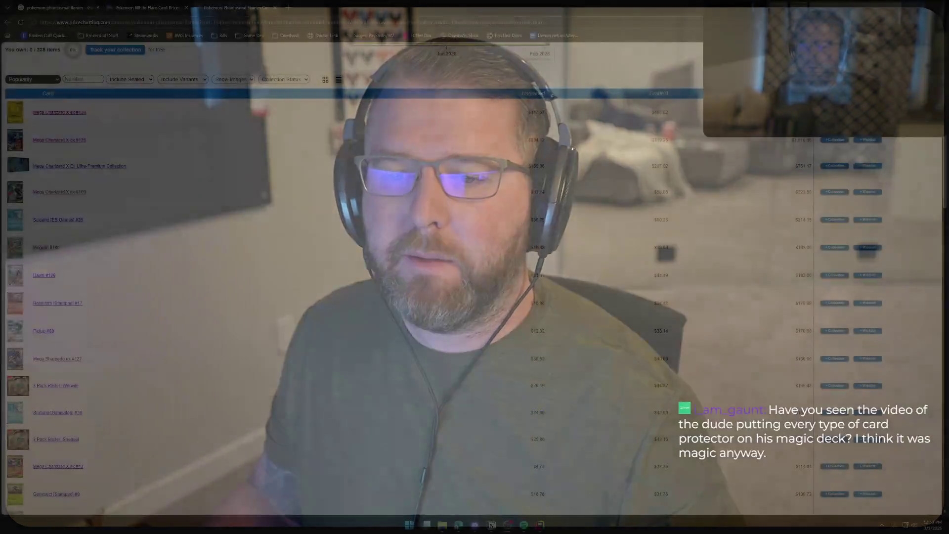
# Finish reviewing the Surging Sparks list and switch to the 'Pokemon White Flare Card Prices' tab.
pyautogui.scroll(2, 332, 226)
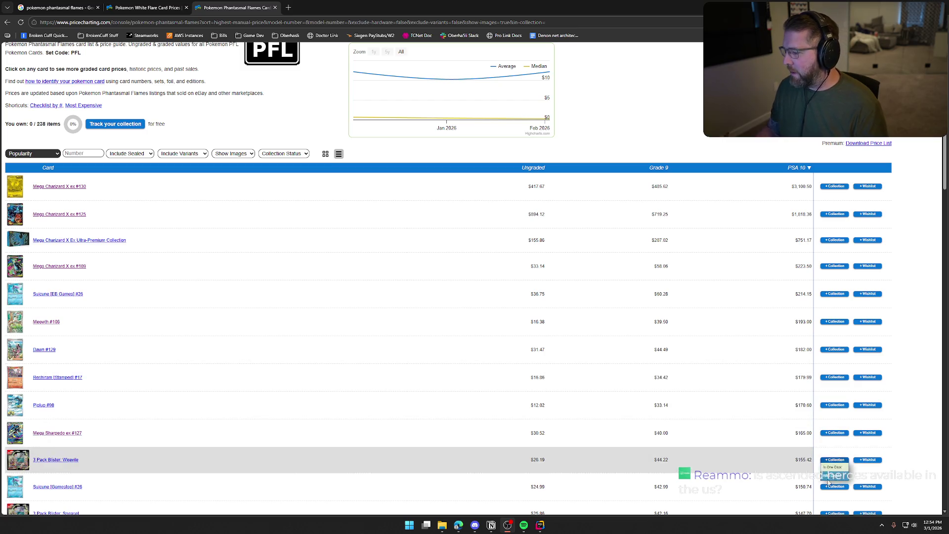
pyautogui.scroll(-3, 771, 455)
pyautogui.scroll(-2, 771, 455)
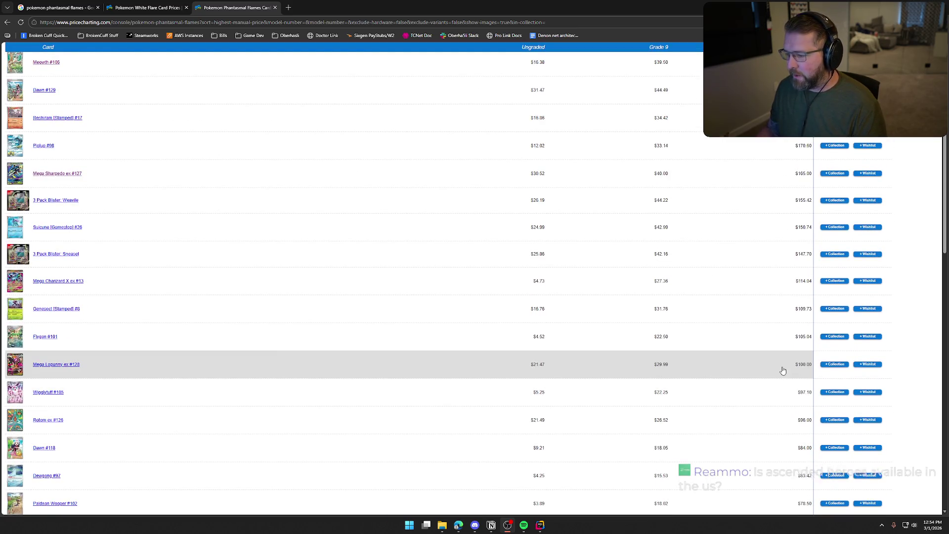
pyautogui.scroll(7, 782, 370)
pyautogui.scroll(-3, 782, 371)
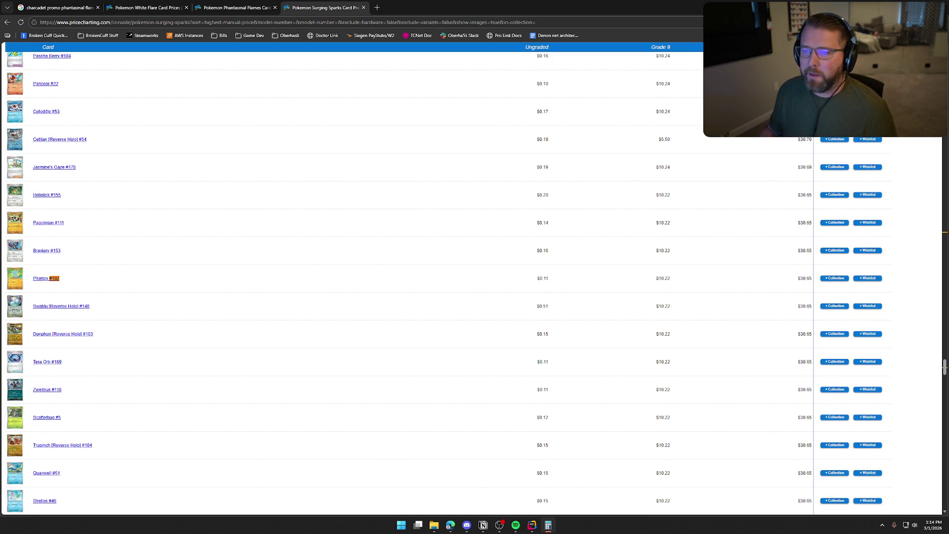
pyautogui.click(147, 7)
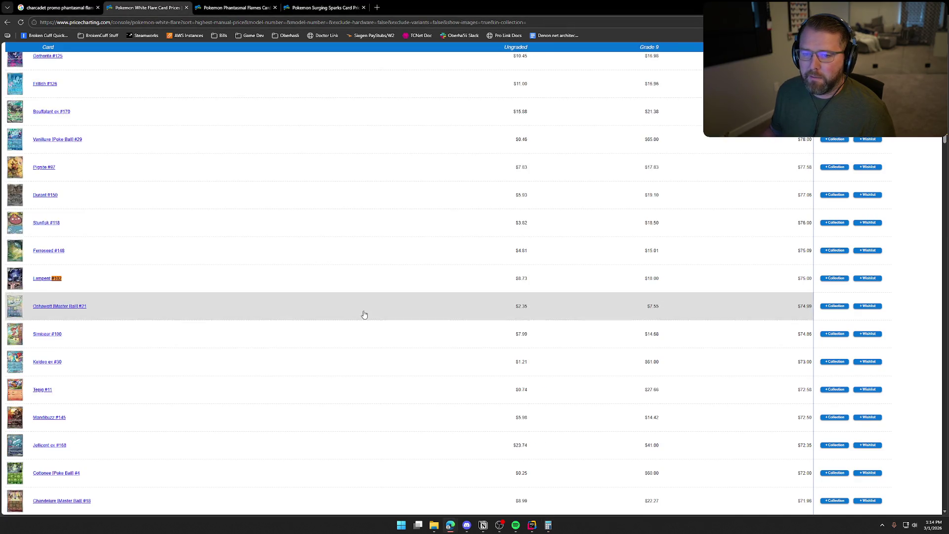
# Open the calculator and search the price list for card #104 to tally its price.
pyautogui.scroll(20, 365, 314)
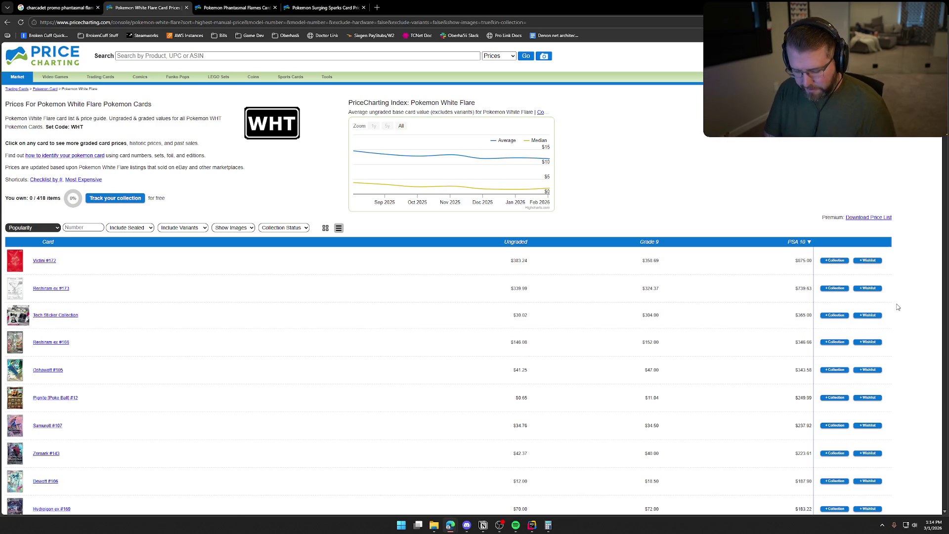
pyautogui.press('XF86Calculator')
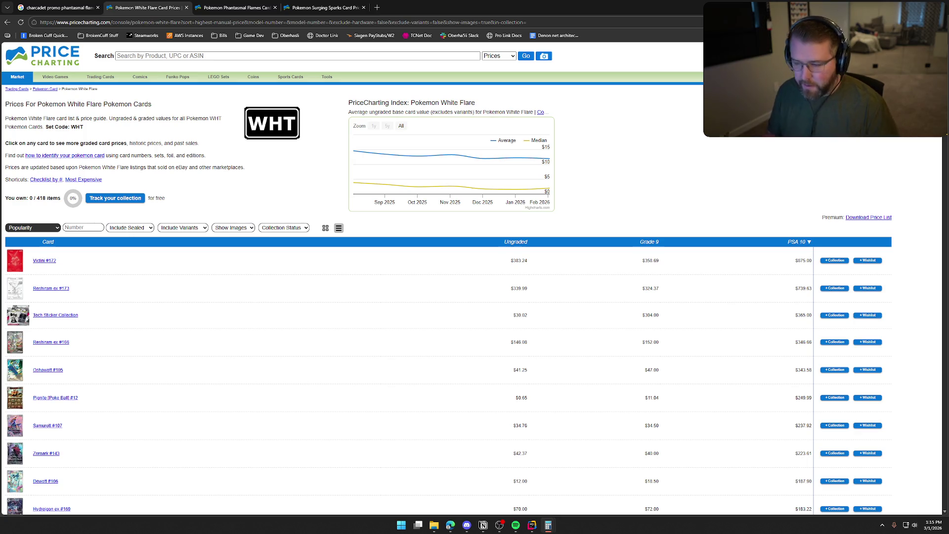
pyautogui.hotkey('ctrl', 'f')
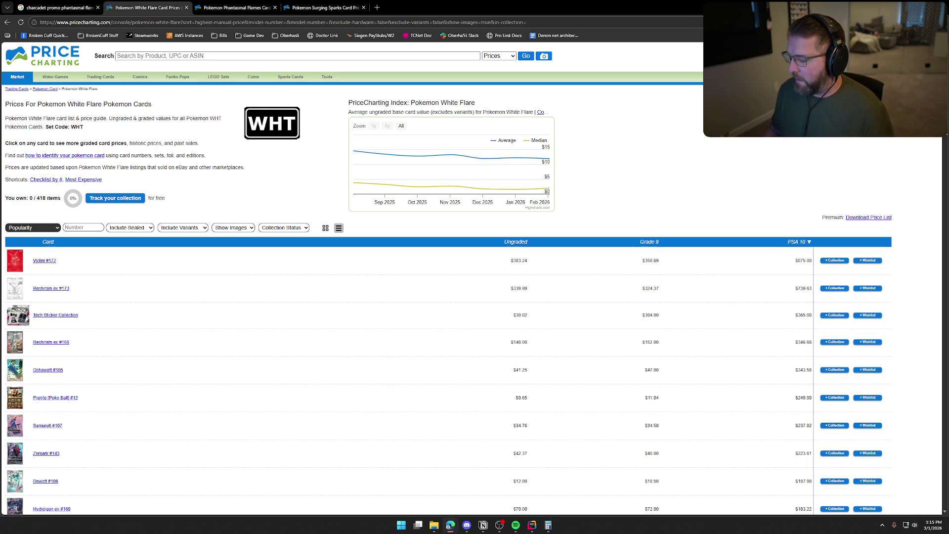
pyautogui.write('#')
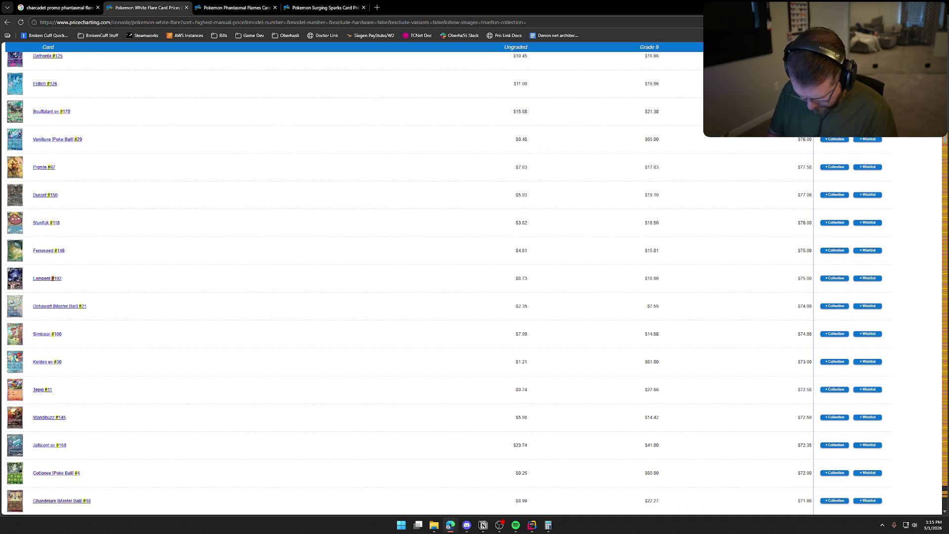
pyautogui.write('104')
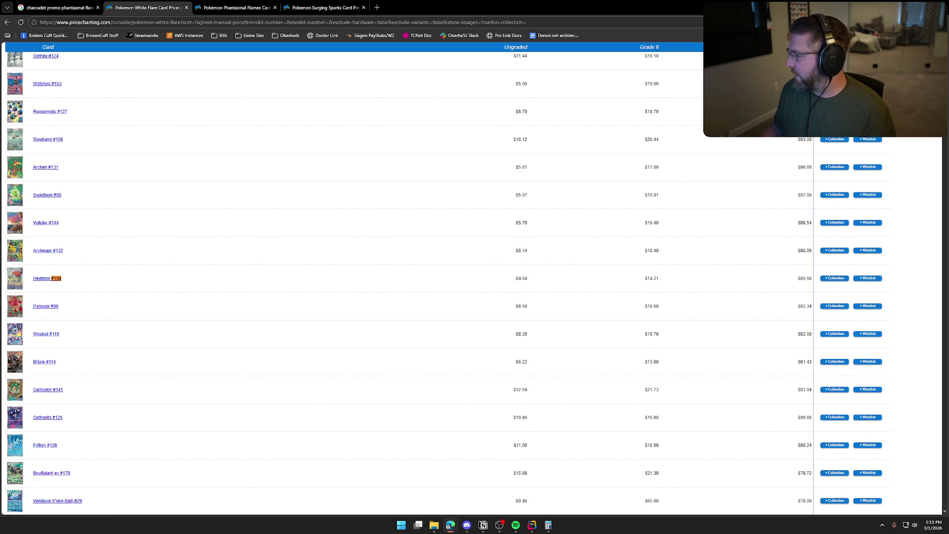
pyautogui.hotkey('alt', 'Tab')
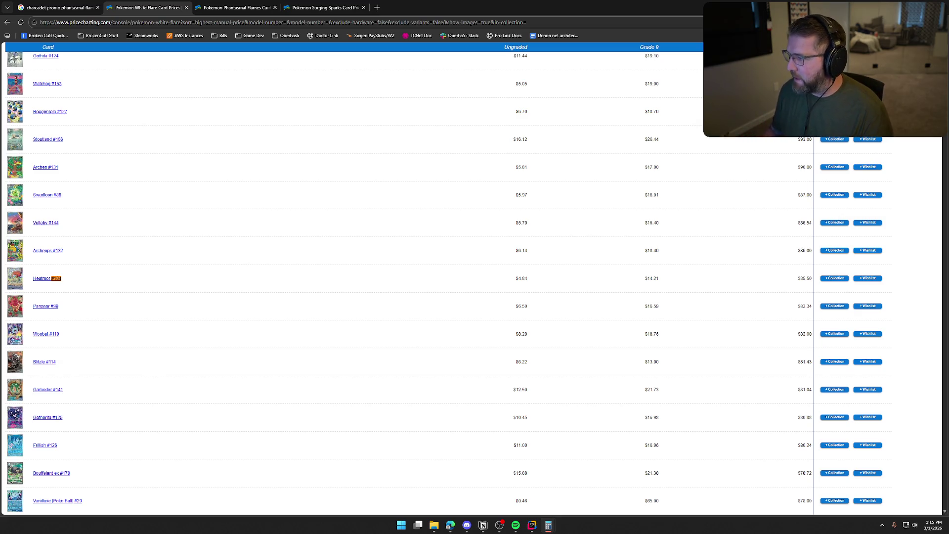
pyautogui.hotkey('alt', 'Tab')
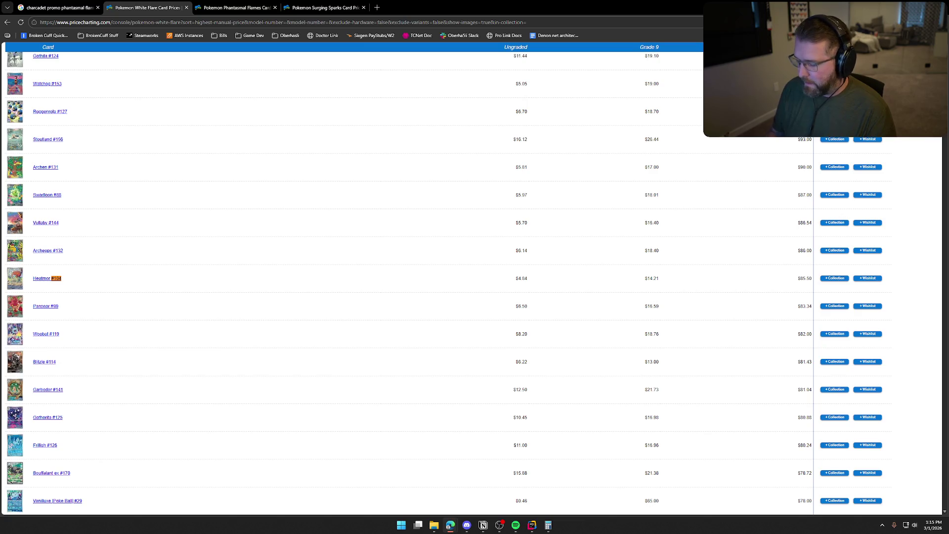
# Look up cards #143 and #154 and add their prices in the calculator.
pyautogui.press('BackSpace')
pyautogui.press('BackSpace')
pyautogui.press('BackSpace')
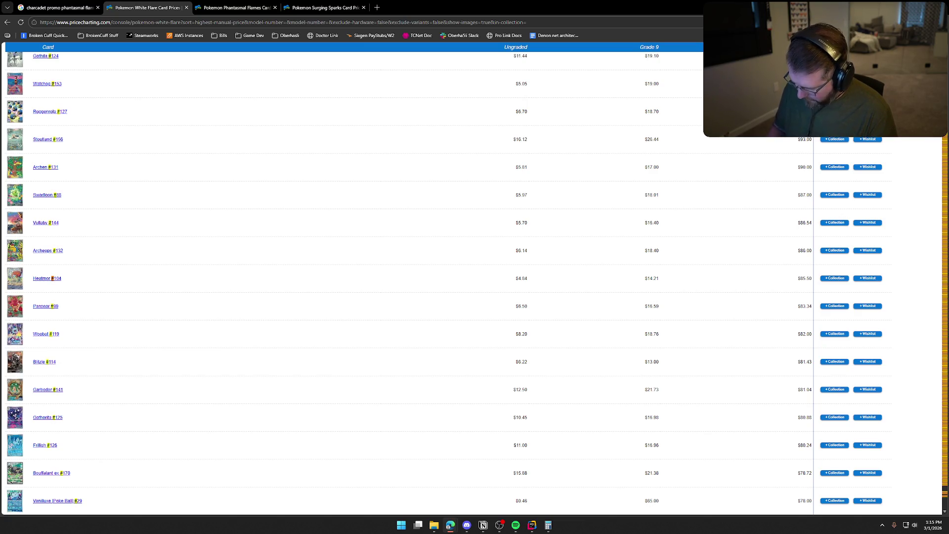
pyautogui.press('BackSpace')
pyautogui.write('#143')
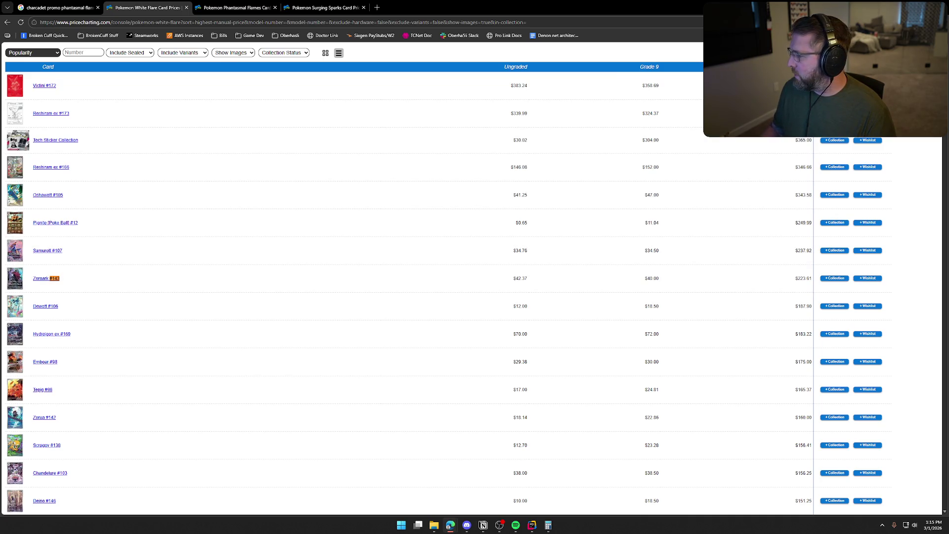
pyautogui.hotkey('alt', 'Tab')
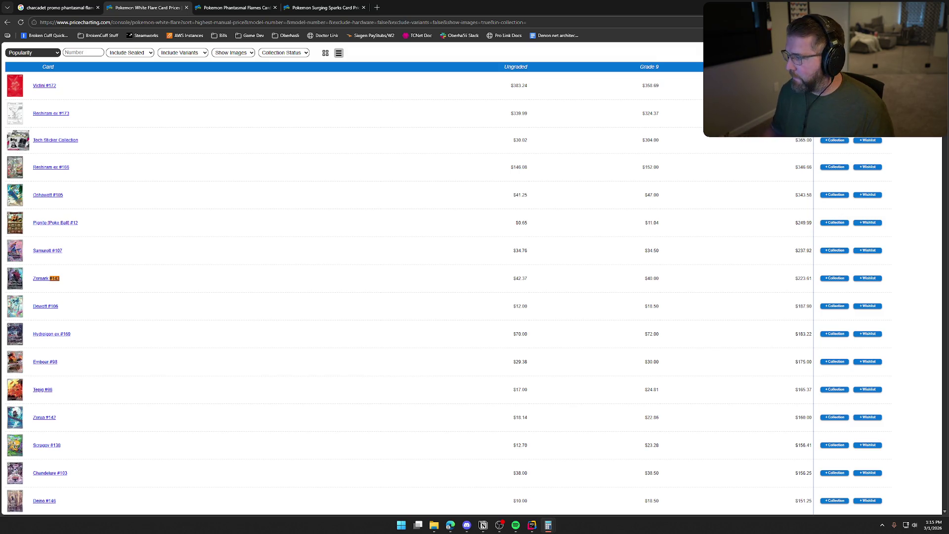
pyautogui.hotkey('alt', 'Tab')
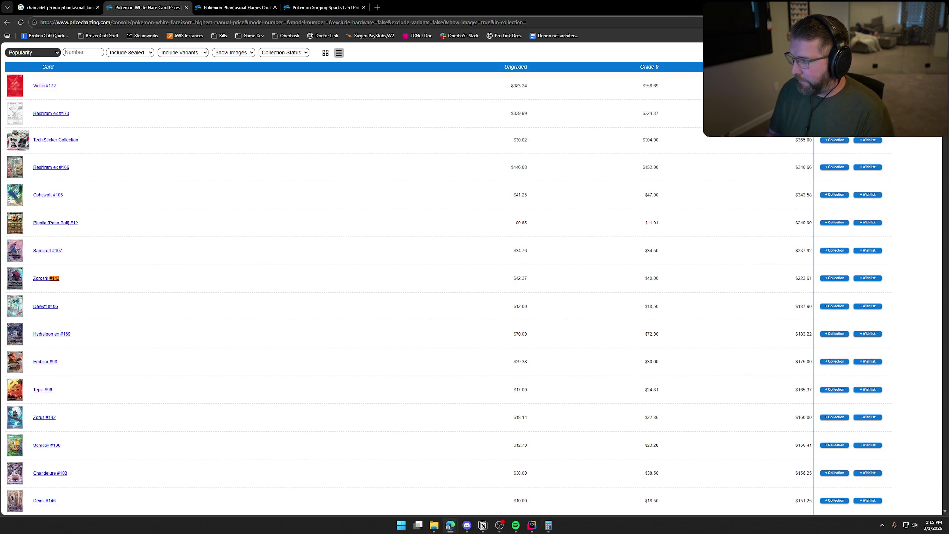
pyautogui.press('BackSpace')
pyautogui.press('BackSpace')
pyautogui.press('BackSpace')
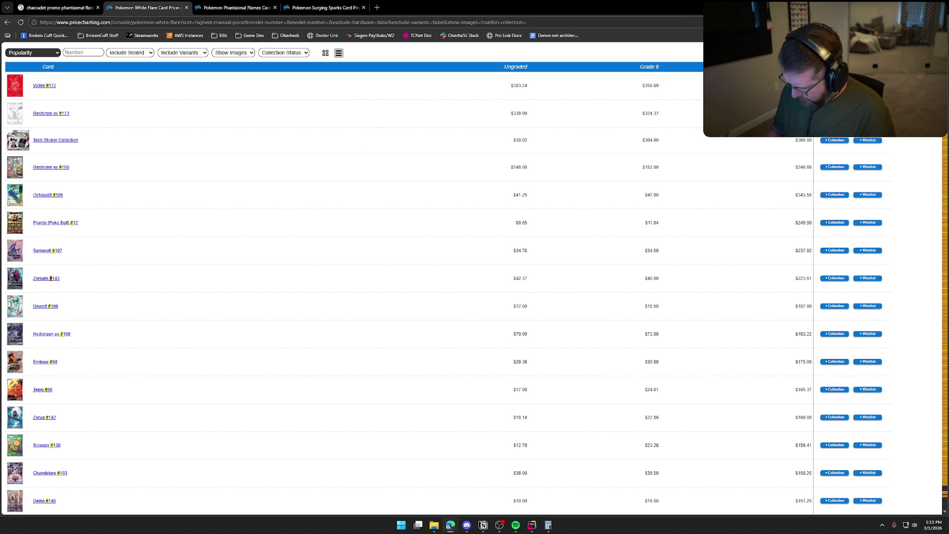
pyautogui.write('154')
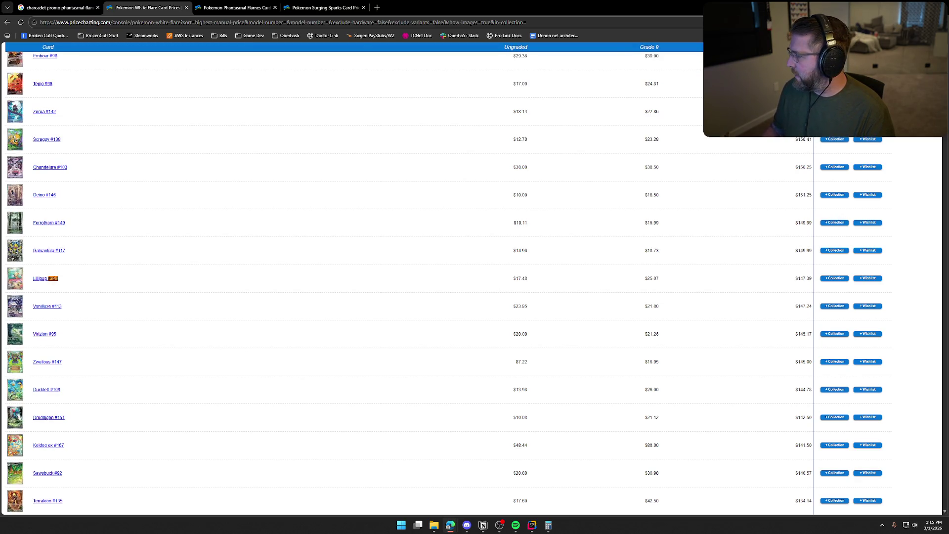
pyautogui.hotkey('alt', 'Tab')
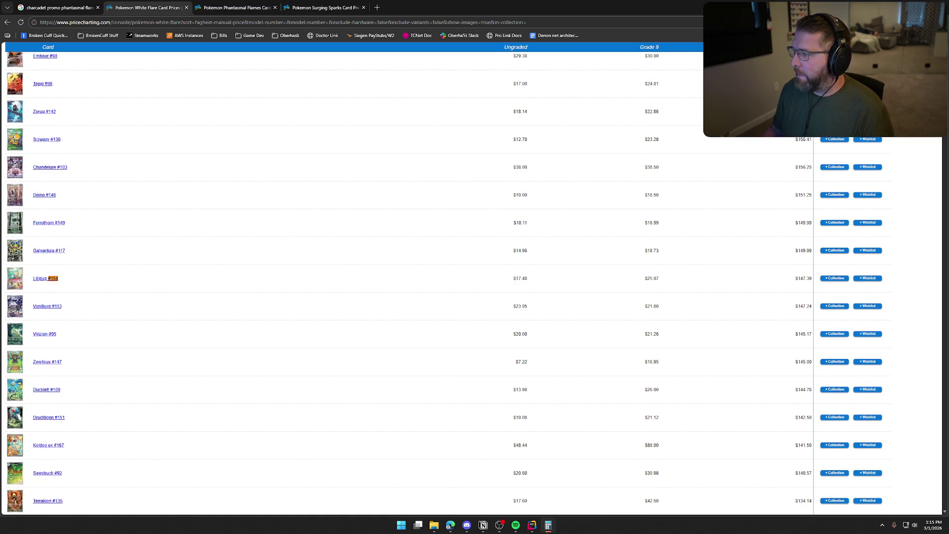
pyautogui.hotkey('alt', 'Tab')
# Look up cards #87 and #151 and add their prices in the calculator.
pyautogui.press('BackSpace')
pyautogui.press('BackSpace')
pyautogui.press('BackSpace')
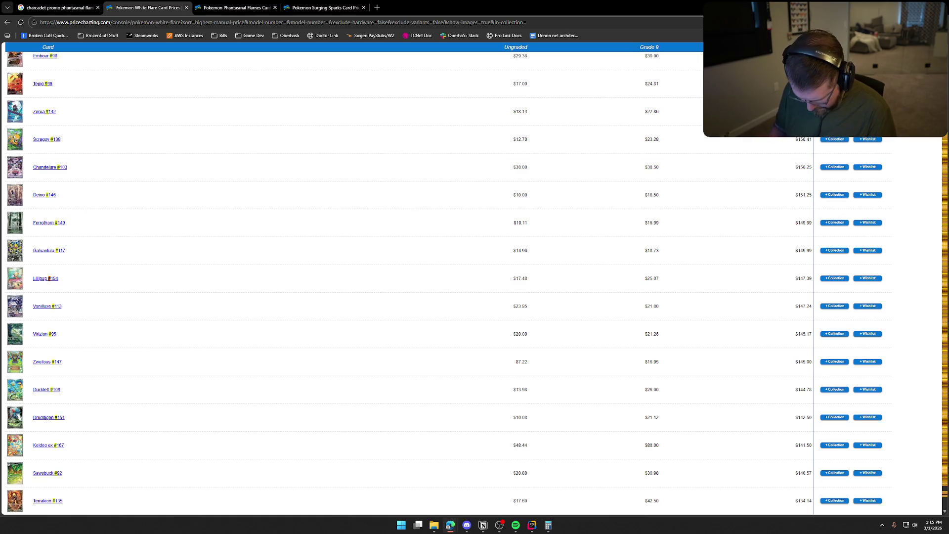
pyautogui.write('87')
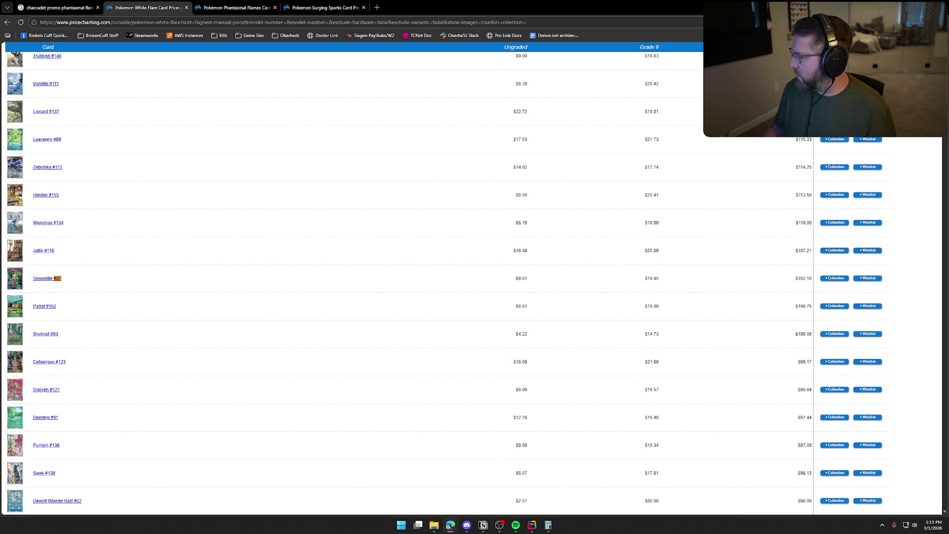
pyautogui.hotkey('alt', 'Tab')
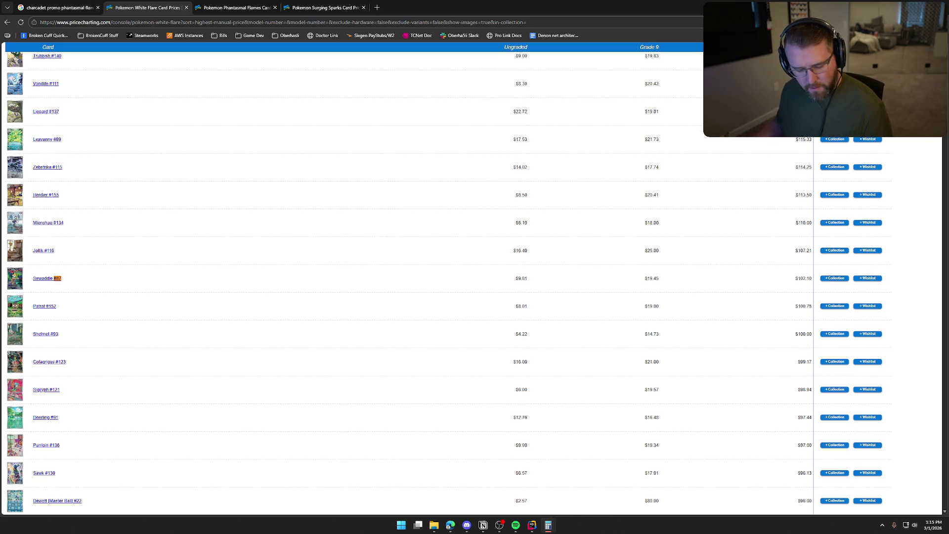
pyautogui.hotkey('alt', 'Tab')
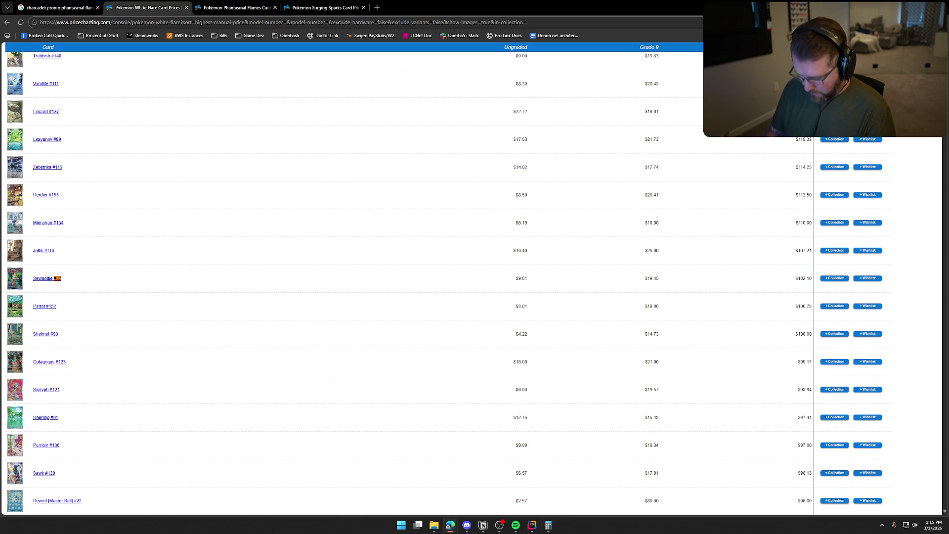
pyautogui.press('BackSpace')
pyautogui.press('BackSpace')
pyautogui.press('BackSpace')
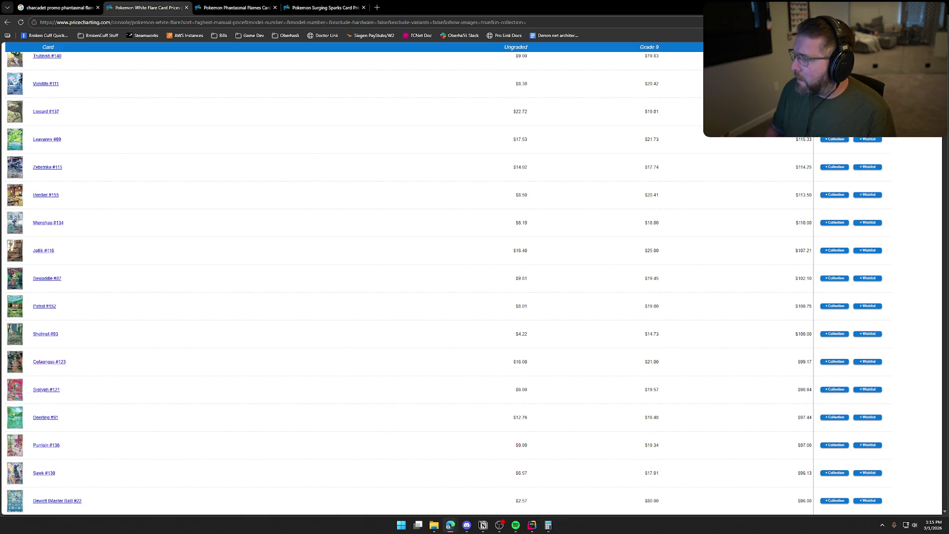
pyautogui.write('#151')
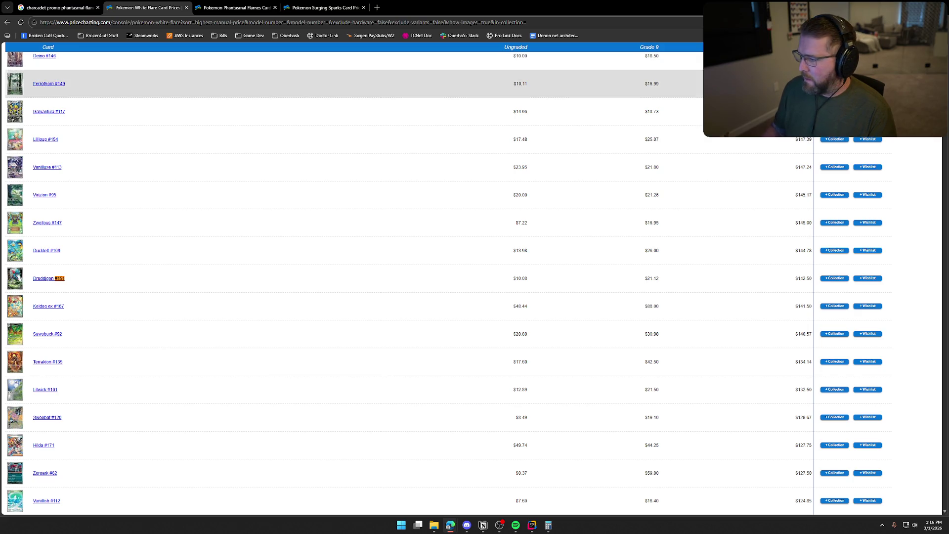
pyautogui.press('XF86Calculator')
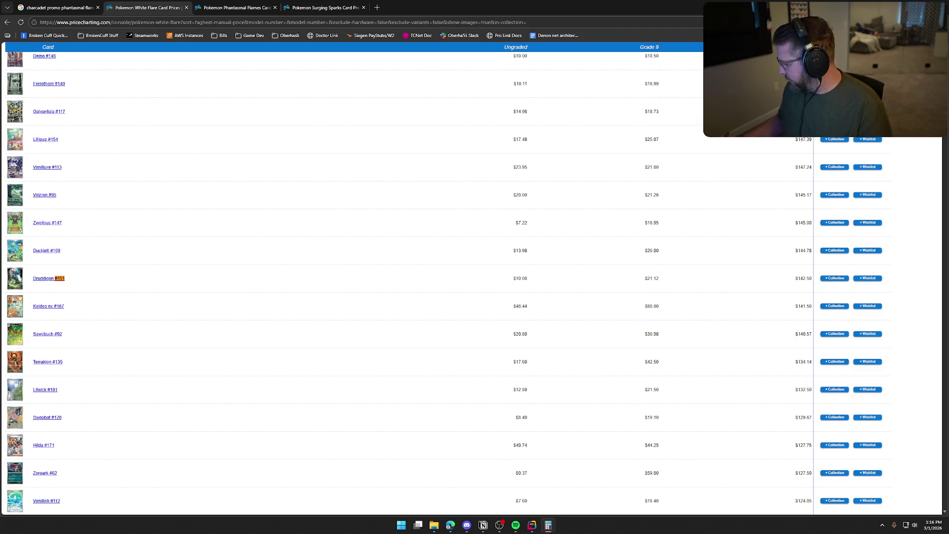
pyautogui.hotkey('alt', 'Tab')
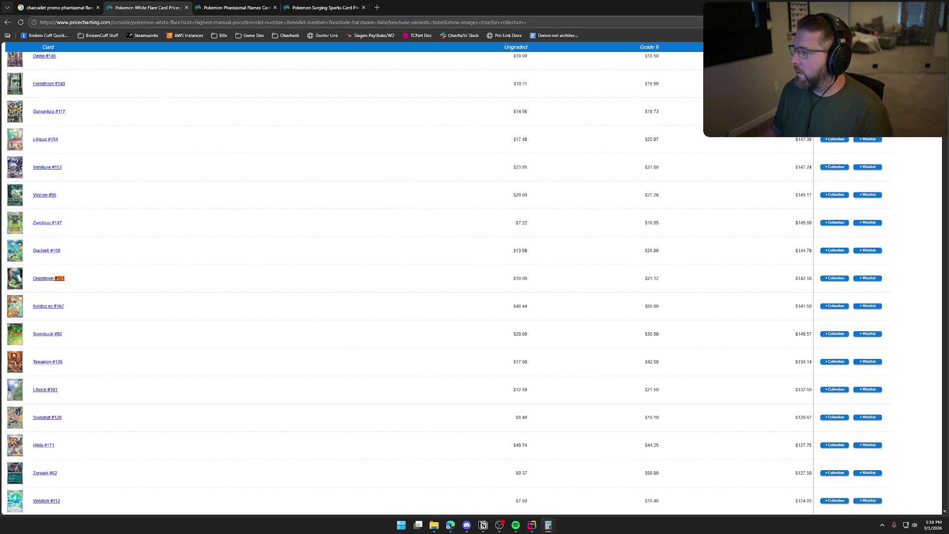
# Look up cards #133 and #86 and add their prices in the calculator.
pyautogui.press('BackSpace')
pyautogui.press('BackSpace')
pyautogui.press('BackSpace')
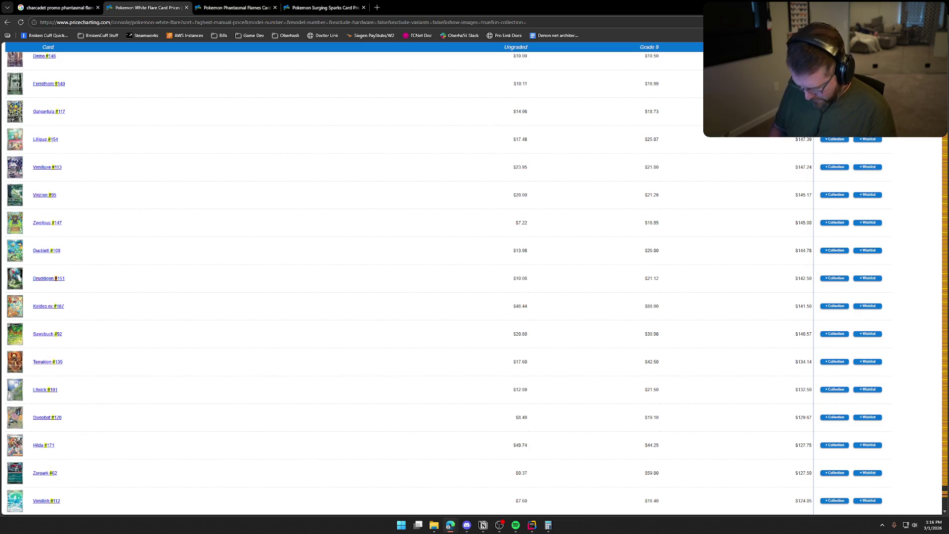
pyautogui.write('133')
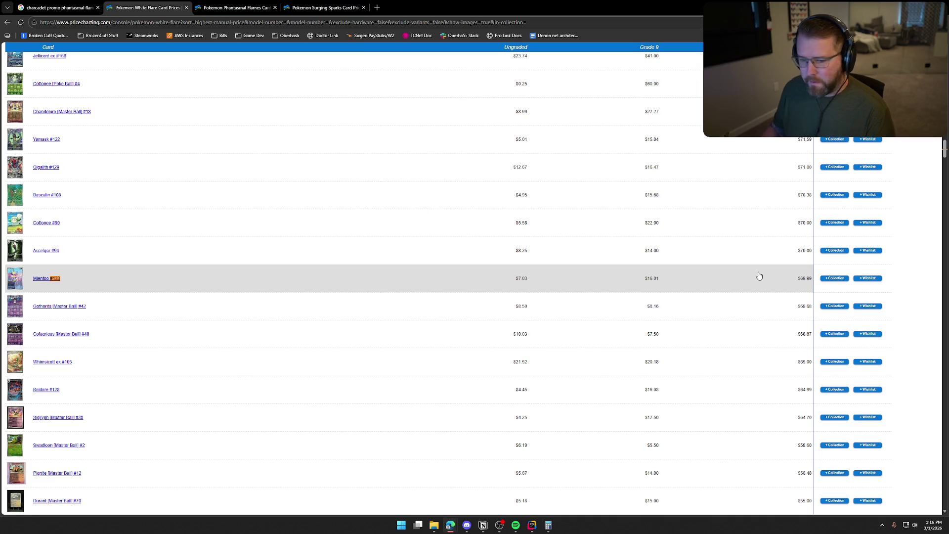
pyautogui.hotkey('alt', 'Tab')
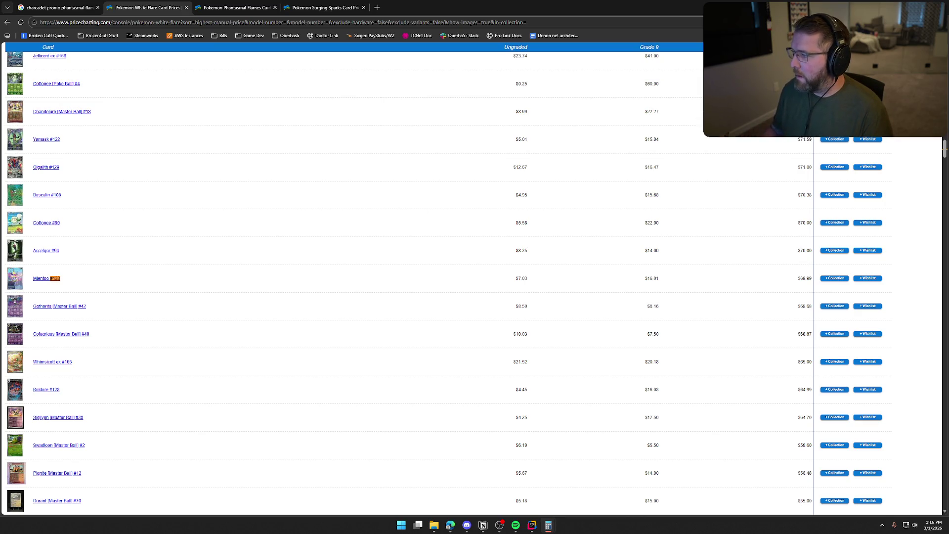
pyautogui.hotkey('alt', 'Tab')
pyautogui.press('BackSpace')
pyautogui.press('BackSpace')
pyautogui.press('BackSpace')
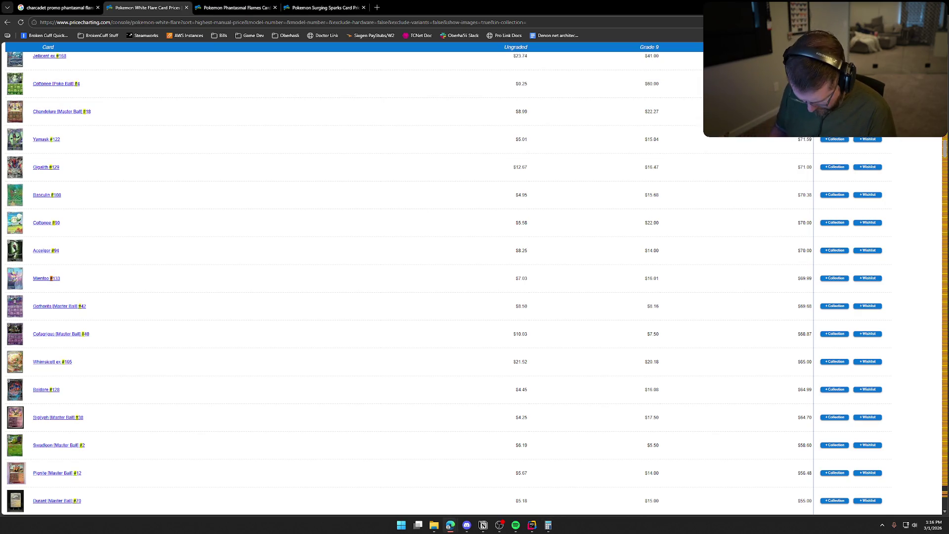
pyautogui.write('86')
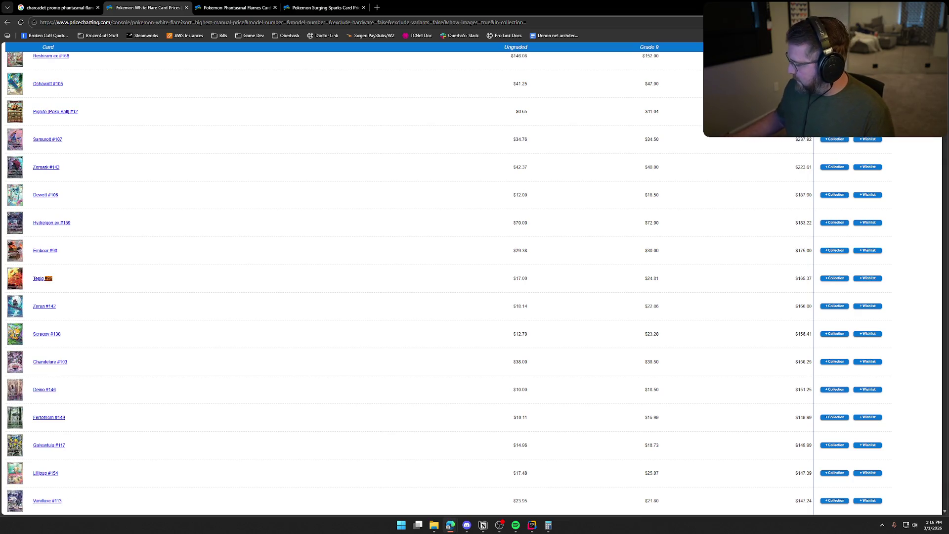
pyautogui.hotkey('alt', 'Tab')
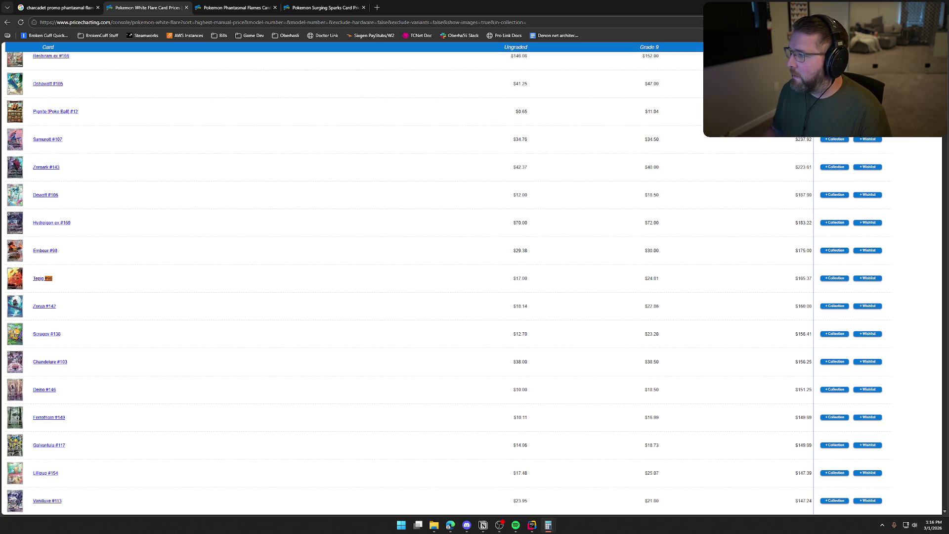
pyautogui.hotkey('alt', 'Tab')
# Look up cards #121, #92 and #171 and add their prices in the calculator.
pyautogui.press('BackSpace')
pyautogui.press('BackSpace')
pyautogui.write('121')
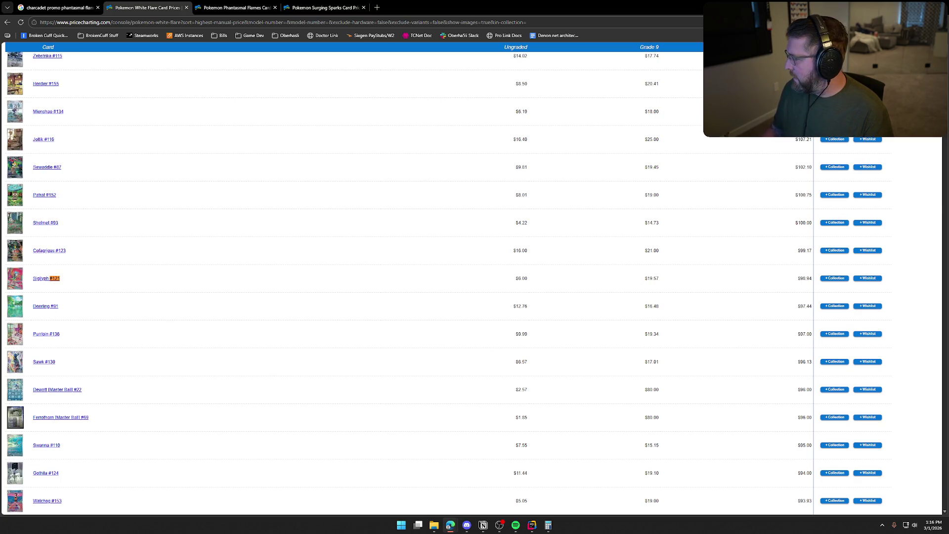
pyautogui.hotkey('alt', 'Tab')
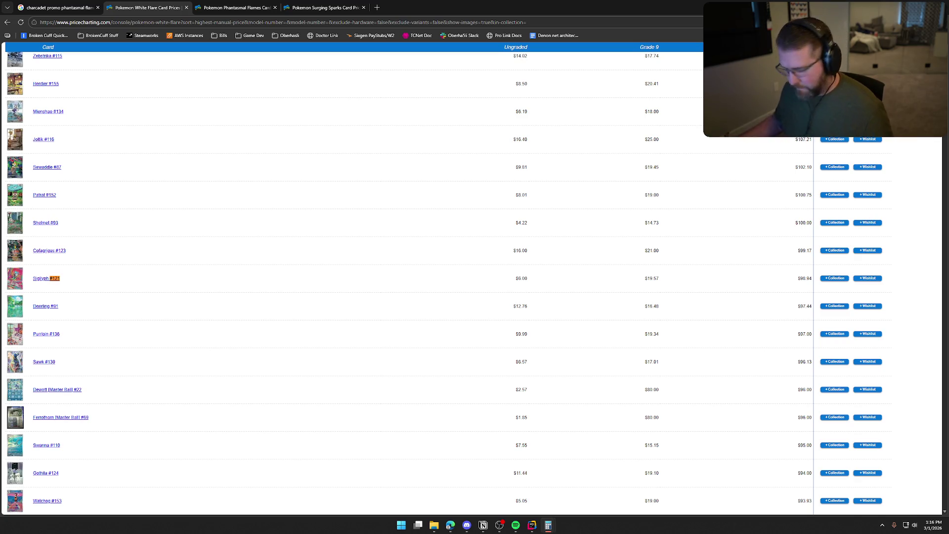
pyautogui.hotkey('alt', 'Tab')
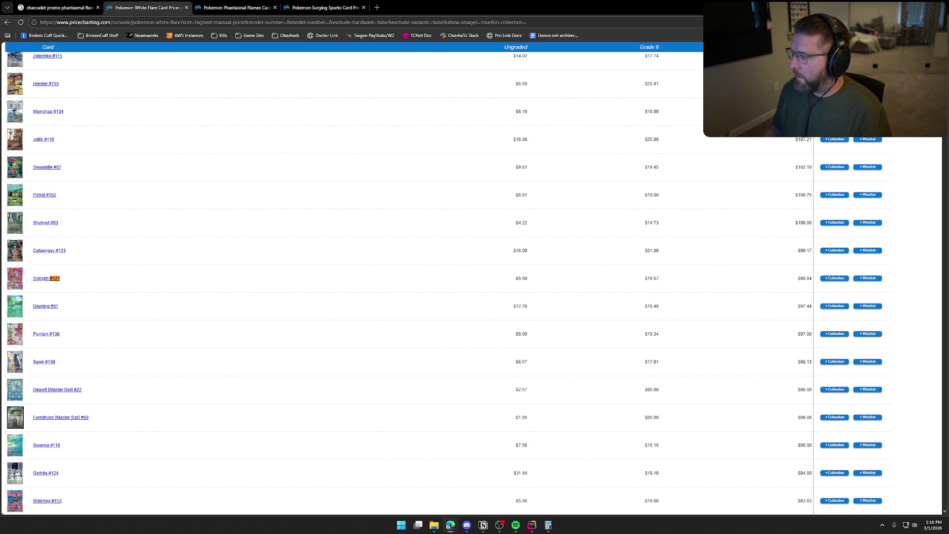
pyautogui.press('BackSpace')
pyautogui.press('BackSpace')
pyautogui.press('BackSpace')
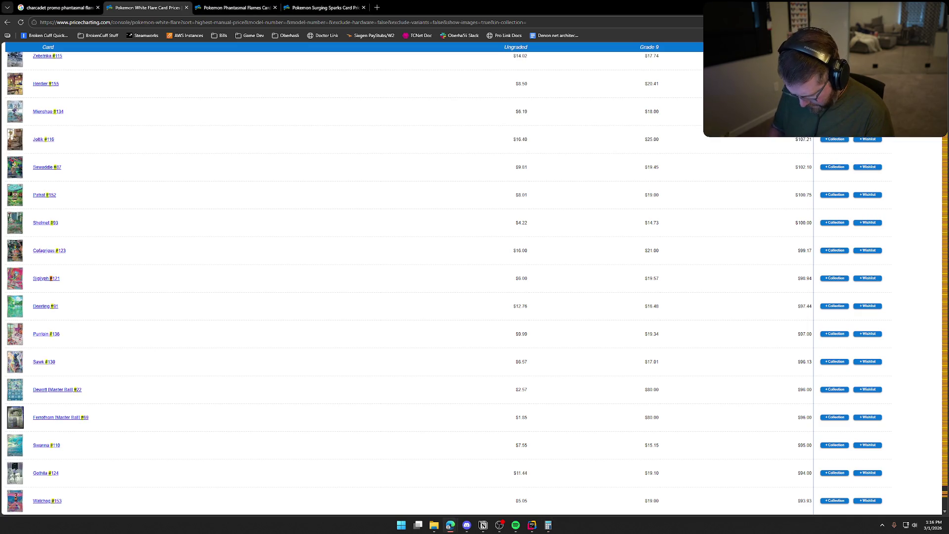
pyautogui.write('92')
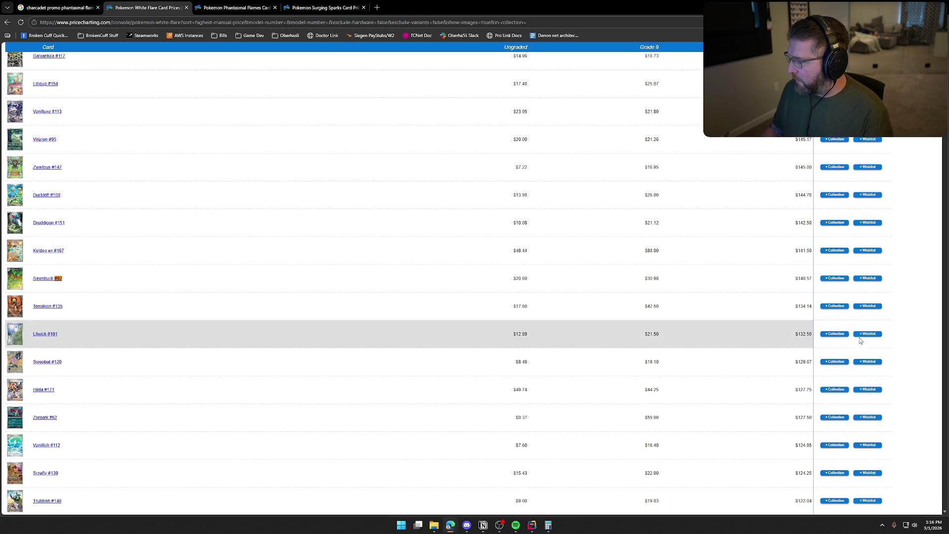
pyautogui.hotkey('alt', 'Tab')
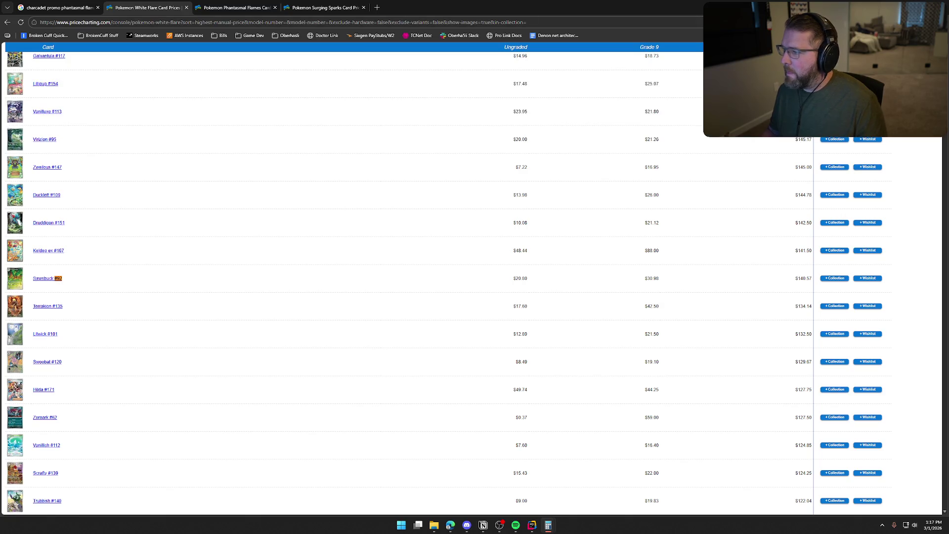
pyautogui.hotkey('alt', 'Tab')
pyautogui.press('BackSpace')
pyautogui.press('BackSpace')
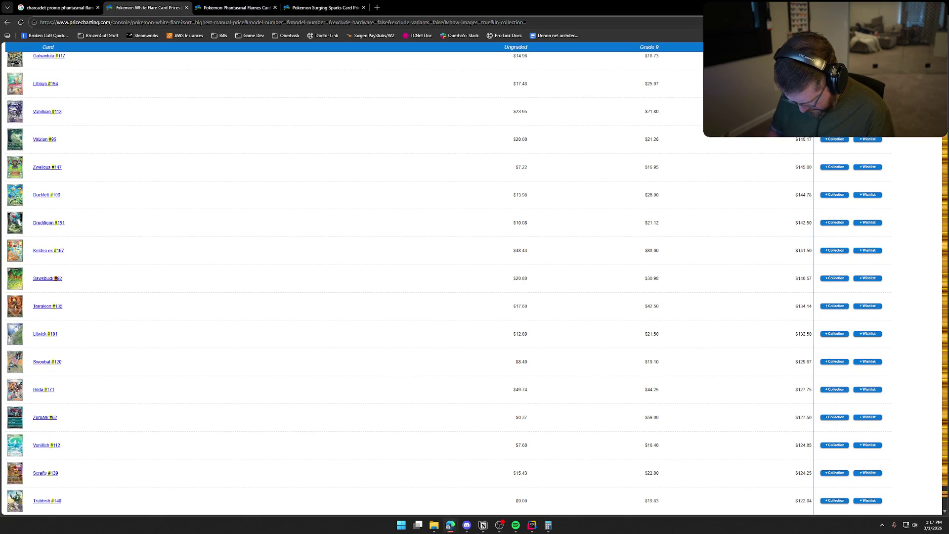
pyautogui.write('171')
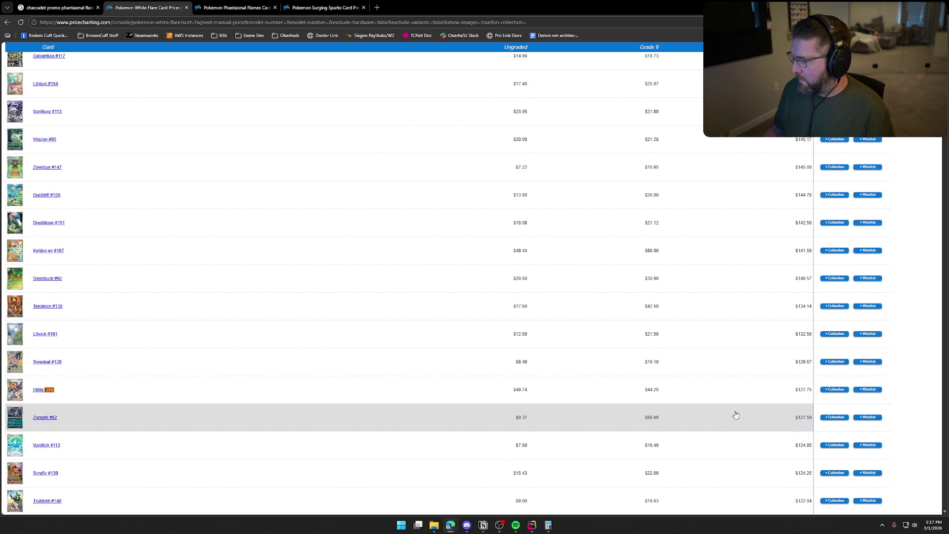
pyautogui.hotkey('alt', 'Tab')
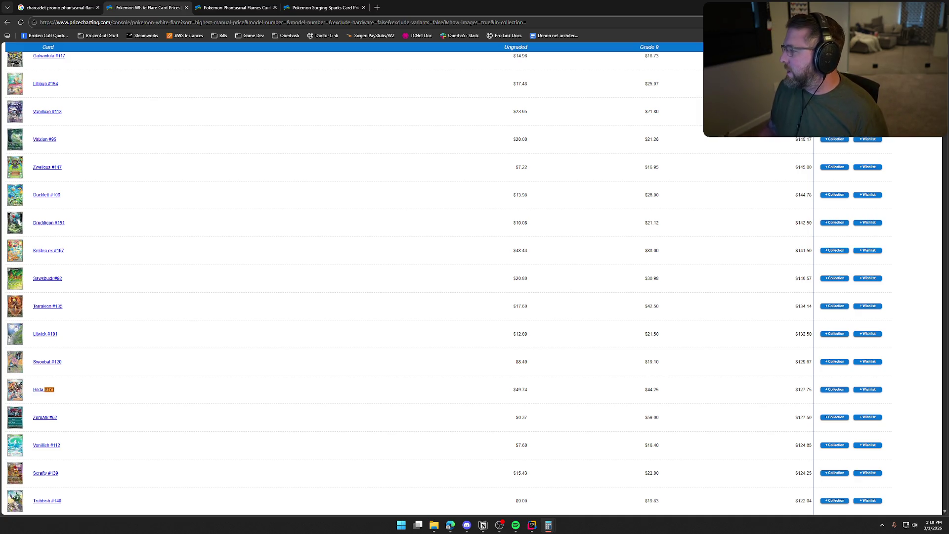
pyautogui.hotkey('alt', 'F4')
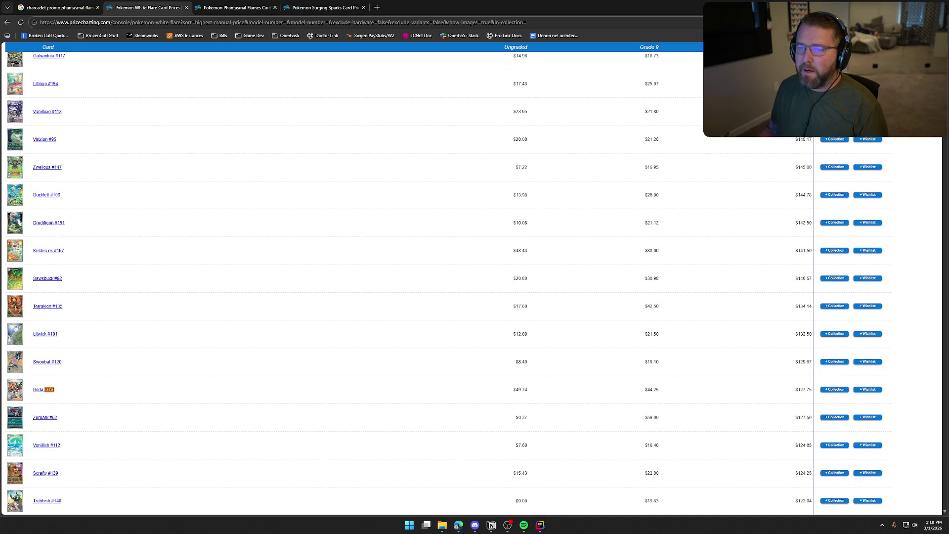
# Switch to JetBrains Rider showing the TrailNError solution explorer.
pyautogui.hotkey('alt', 'Tab')
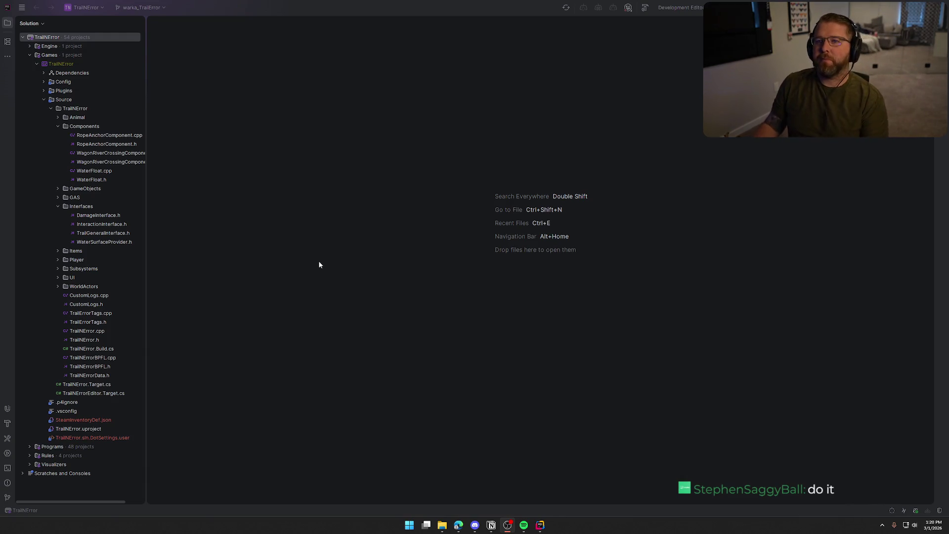
pyautogui.click(487, 213)
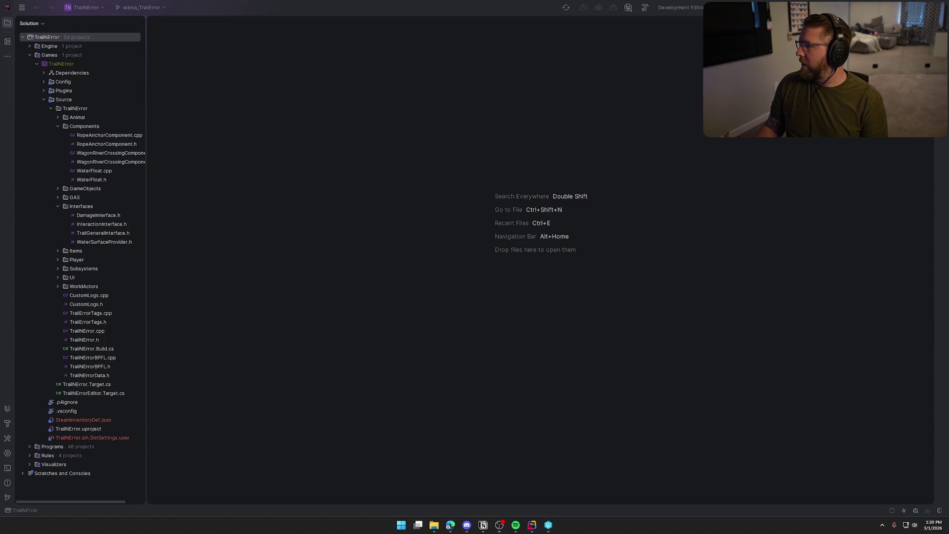
# Focus the Rider window to show the 2025.3.3 IDE and plugin updates dialog.
pyautogui.click(546, 135)
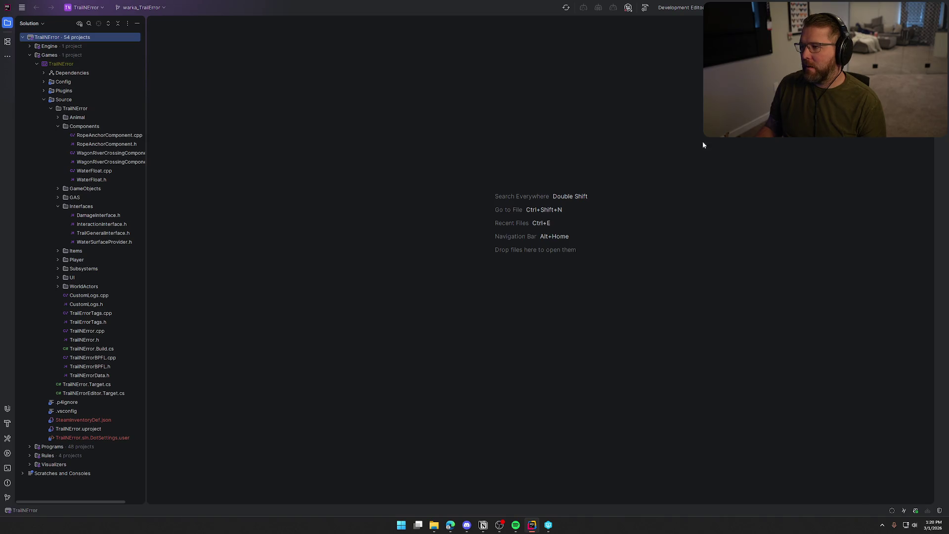
pyautogui.press('Escape')
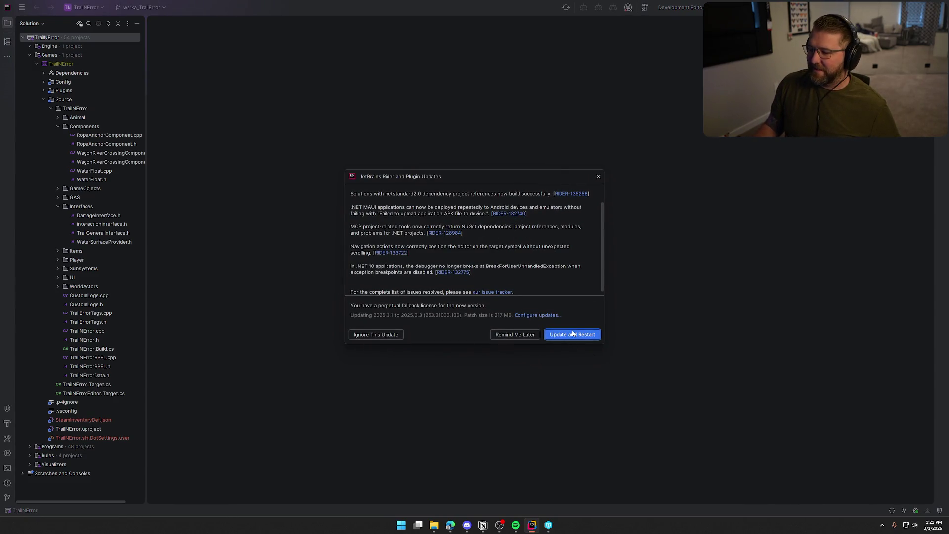
# Download the Rider 2025.3.3 update and confirm the plugin updates.
pyautogui.click(572, 334)
pyautogui.press('Return')
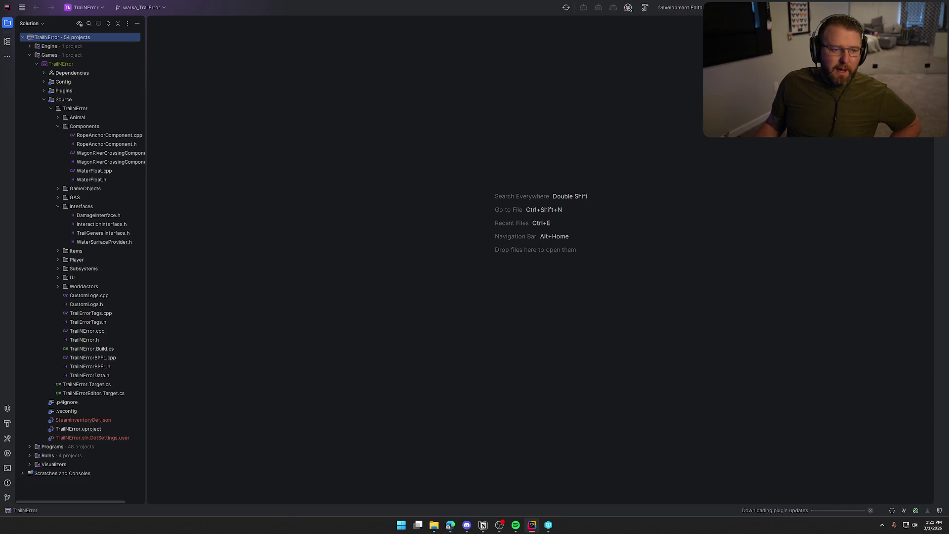
pyautogui.hotkey('alt', 'Tab')
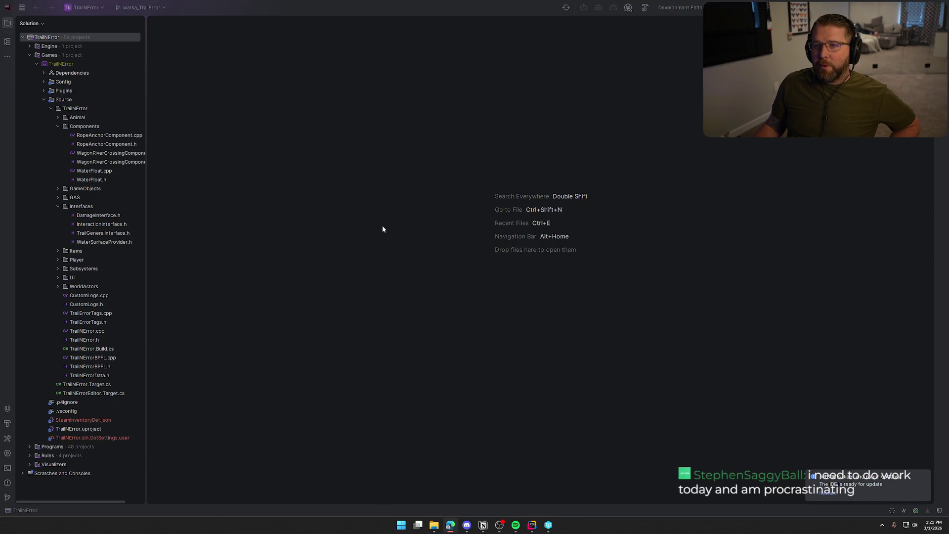
# Dismiss the update notification and build TrailNError, launching it in Unreal Editor.
pyautogui.click(925, 475)
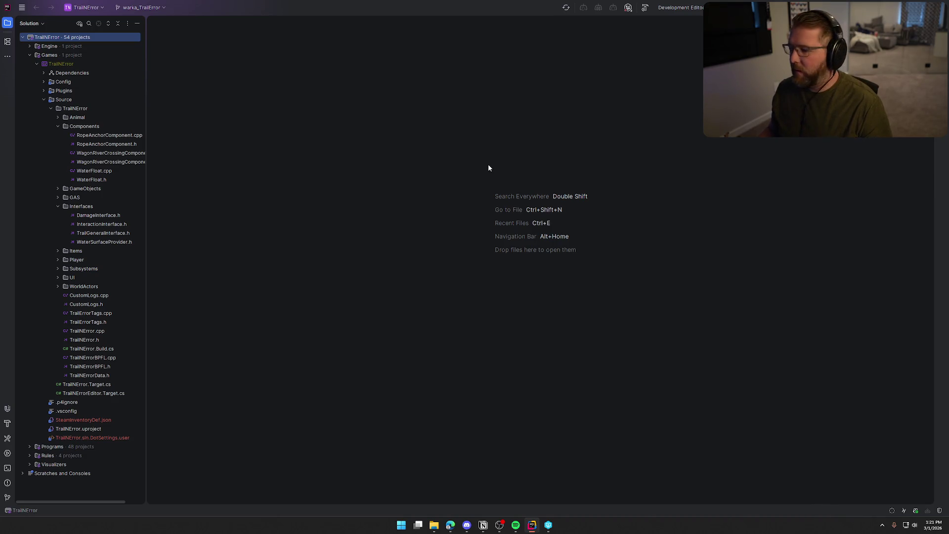
pyautogui.click(483, 525)
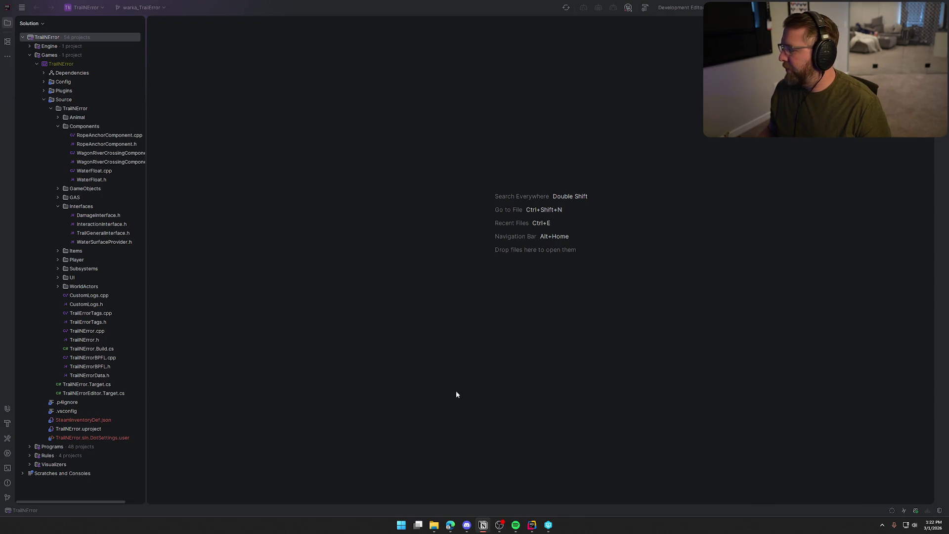
pyautogui.click(764, 222)
pyautogui.hotkey('ctrl', 'shift', 'b')
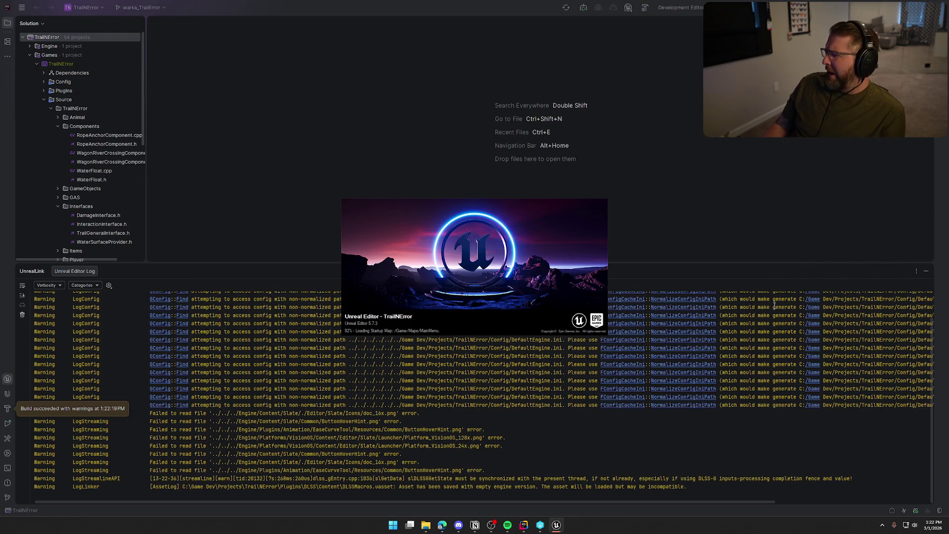
# Hide the Unreal Editor Log panel and bring the loaded editor to the front.
pyautogui.click(926, 271)
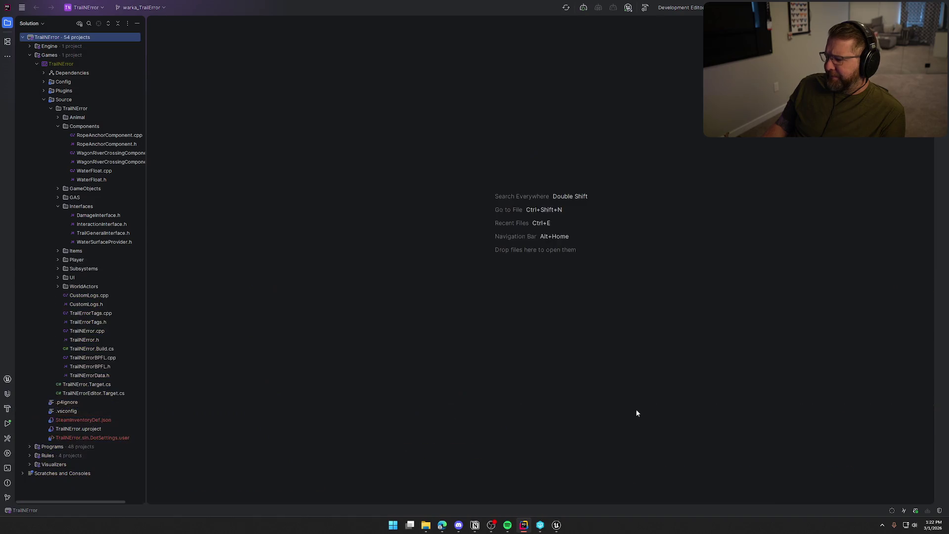
pyautogui.click(557, 525)
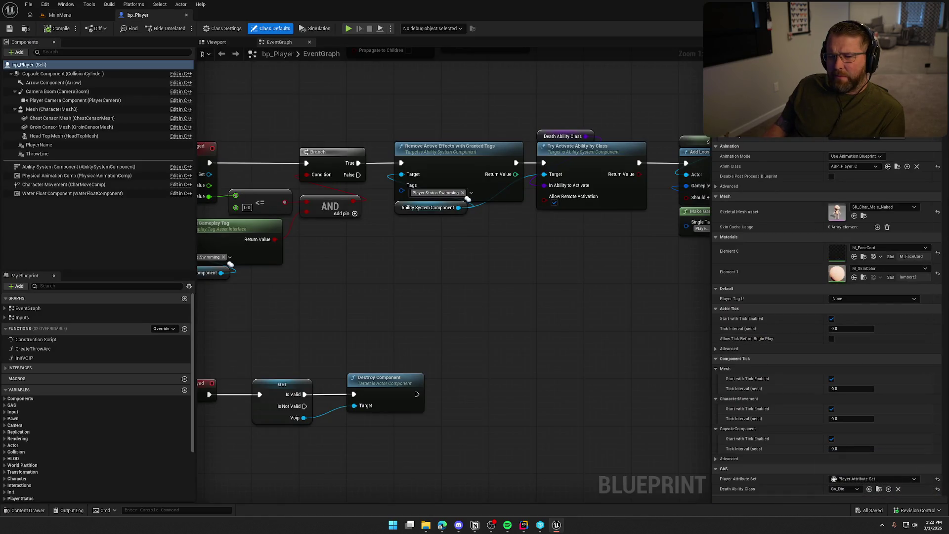
# From the MainMenu level, open TrailMap from the Maps folder in the Content Drawer.
pyautogui.click(59, 15)
pyautogui.moveTo(403, 258); pyautogui.dragTo(402, 258)
pyautogui.moveTo(597, 288); pyautogui.dragTo(598, 289)
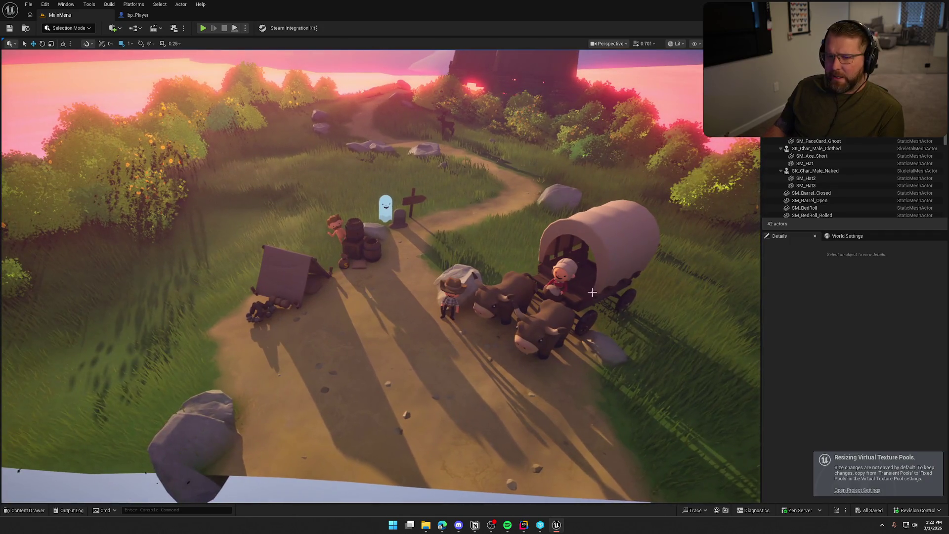
pyautogui.hotkey('ctrl', 'space')
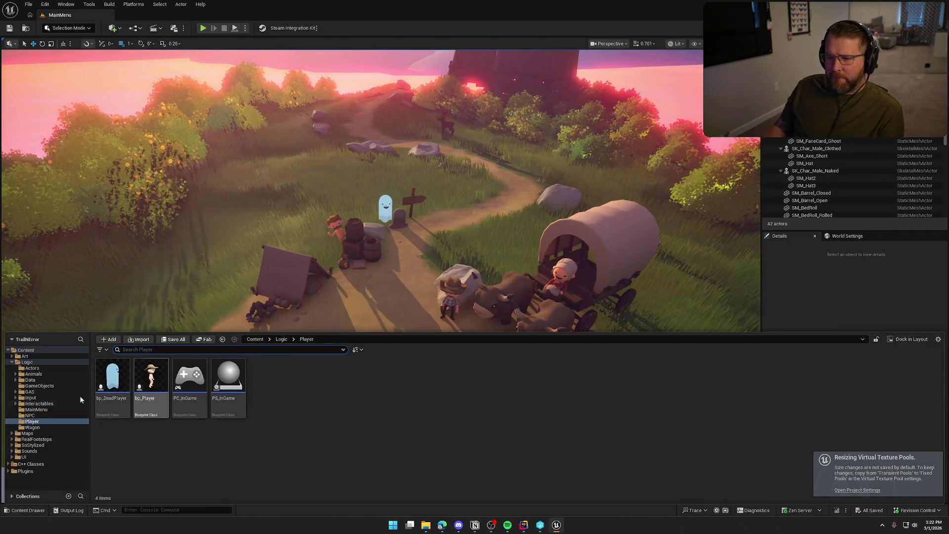
pyautogui.click(28, 433)
pyautogui.doubleClick(270, 405)
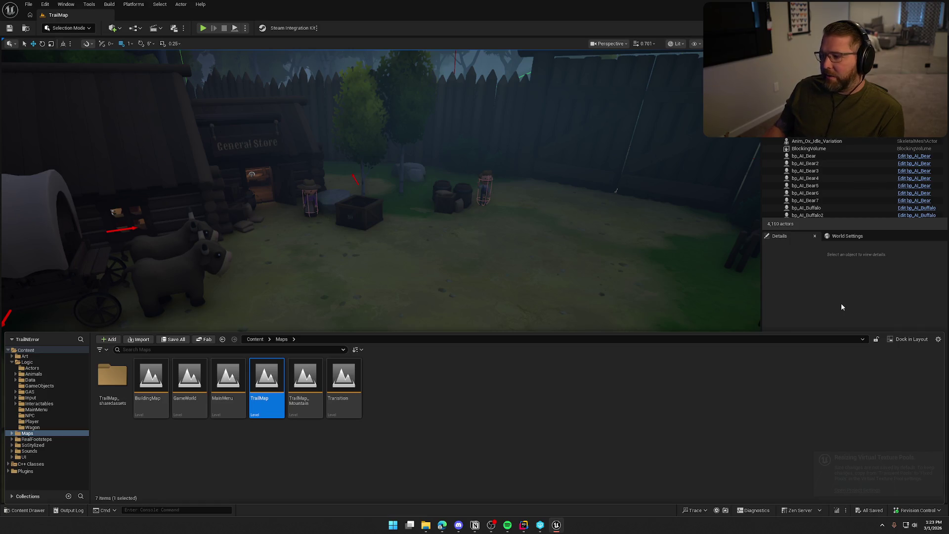
# Close the Content Drawer and fly the camera over the river down to the island shoreline.
pyautogui.click(733, 314)
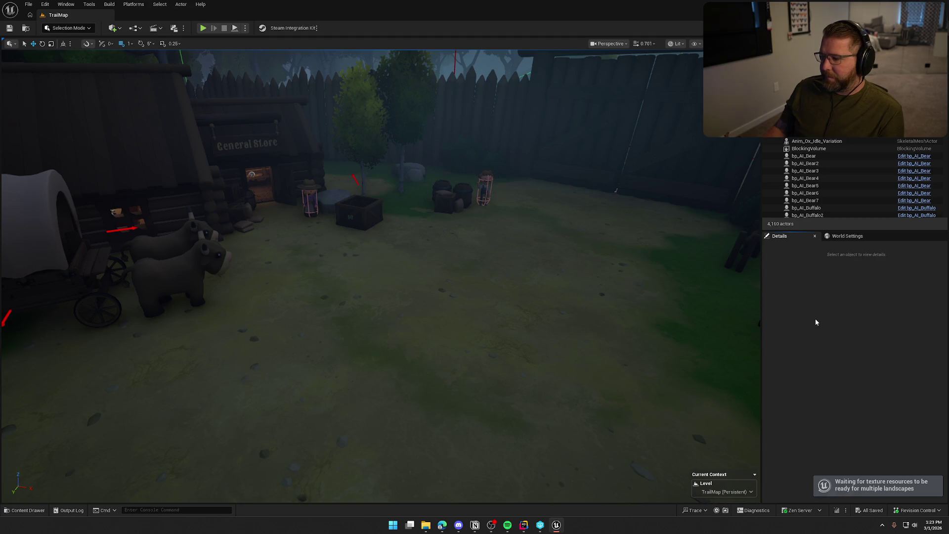
pyautogui.moveTo(733, 326); pyautogui.dragTo(761, 297)
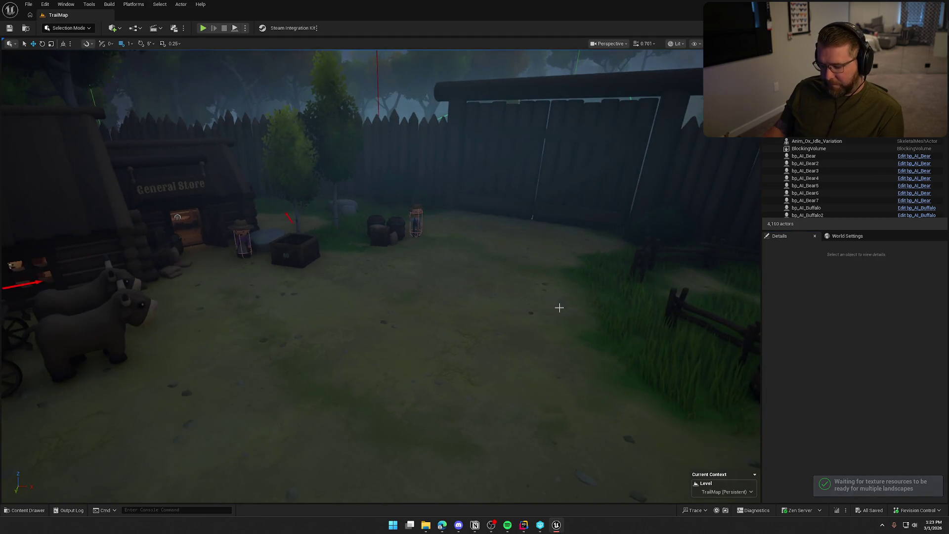
pyautogui.press('1')
pyautogui.press('2')
pyautogui.press('3')
pyautogui.scroll(5, 380, 277)
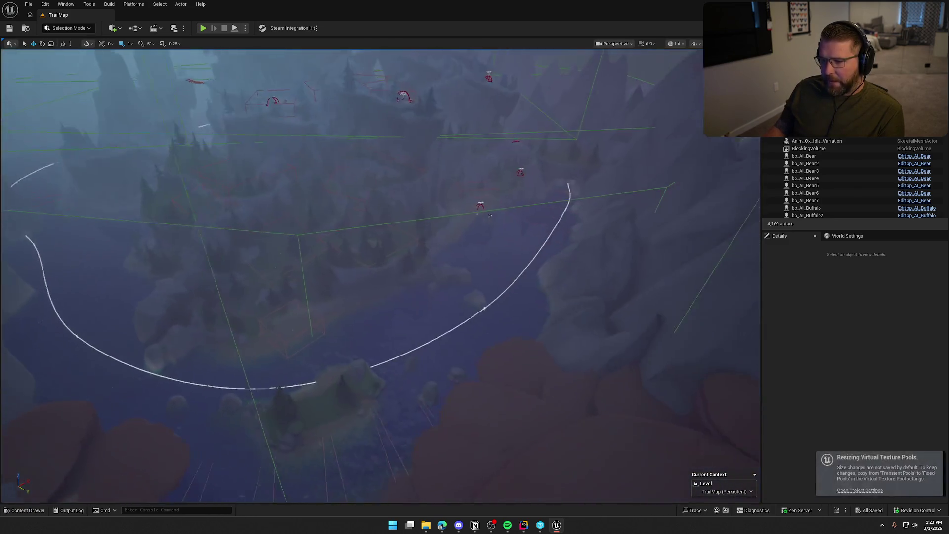
pyautogui.moveTo(573, 334); pyautogui.dragTo(534, 341)
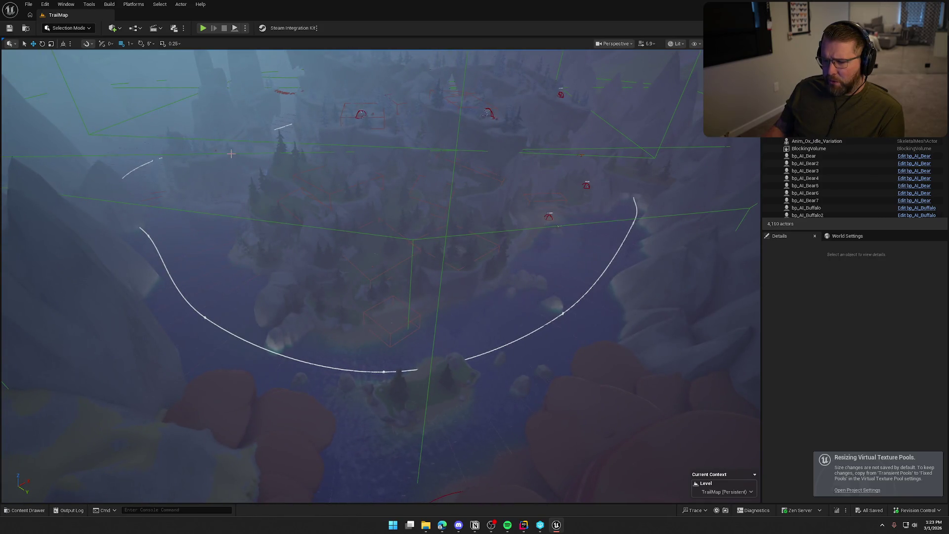
pyautogui.moveTo(434, 413); pyautogui.dragTo(434, 333)
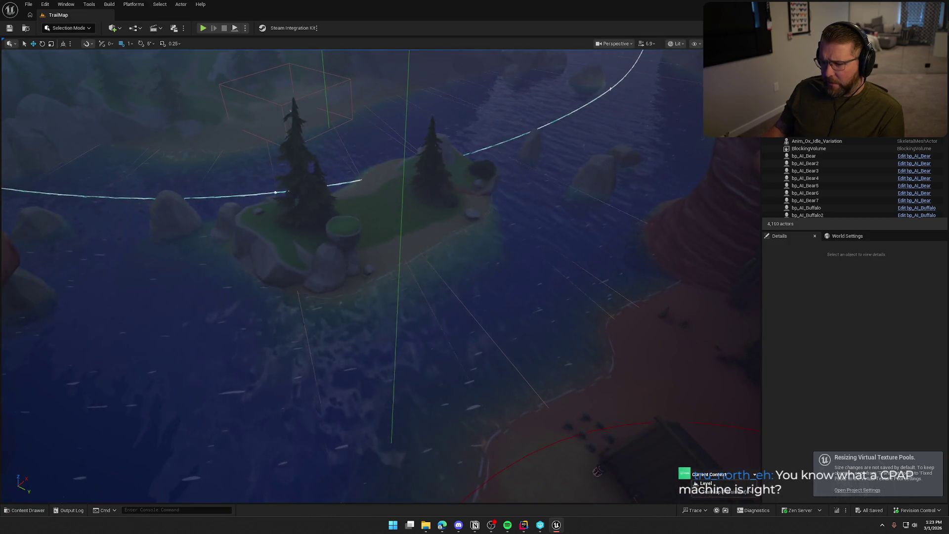
pyautogui.scroll(-3, 381, 277)
pyautogui.moveTo(464, 497); pyautogui.dragTo(464, 498)
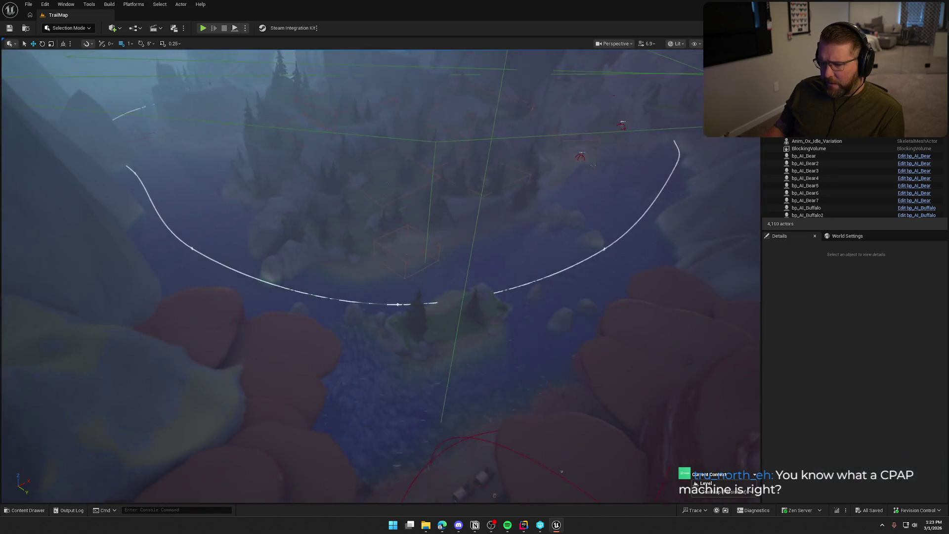
pyautogui.click(563, 269)
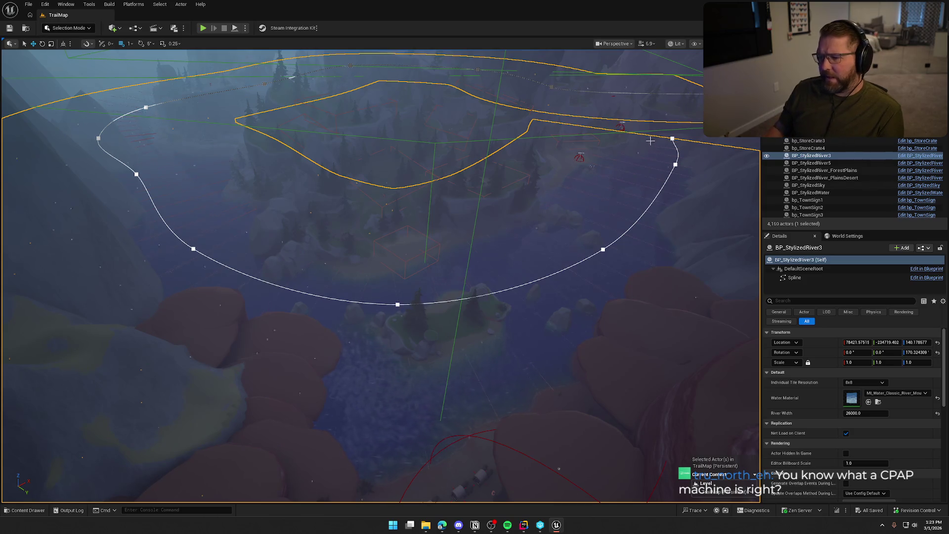
pyautogui.scroll(-10, 158, 147)
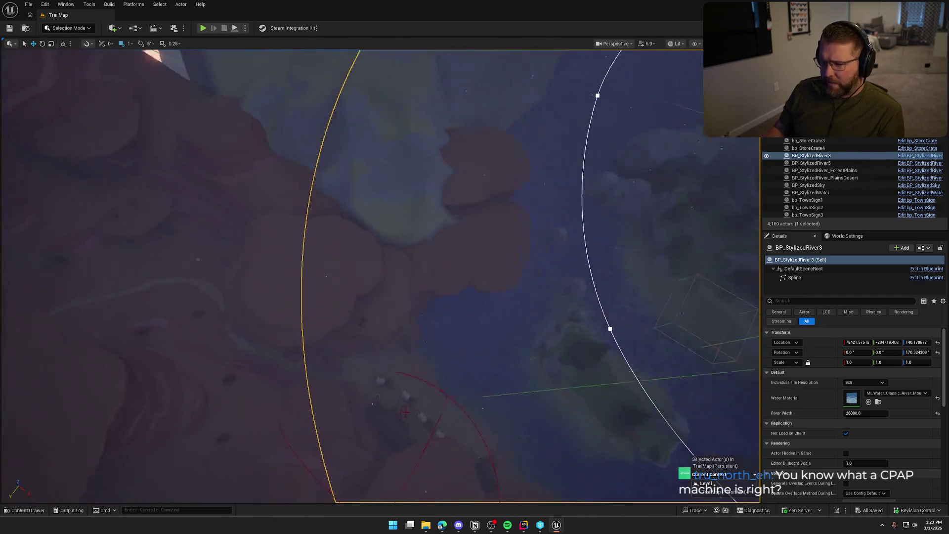
pyautogui.scroll(5, 508, 159)
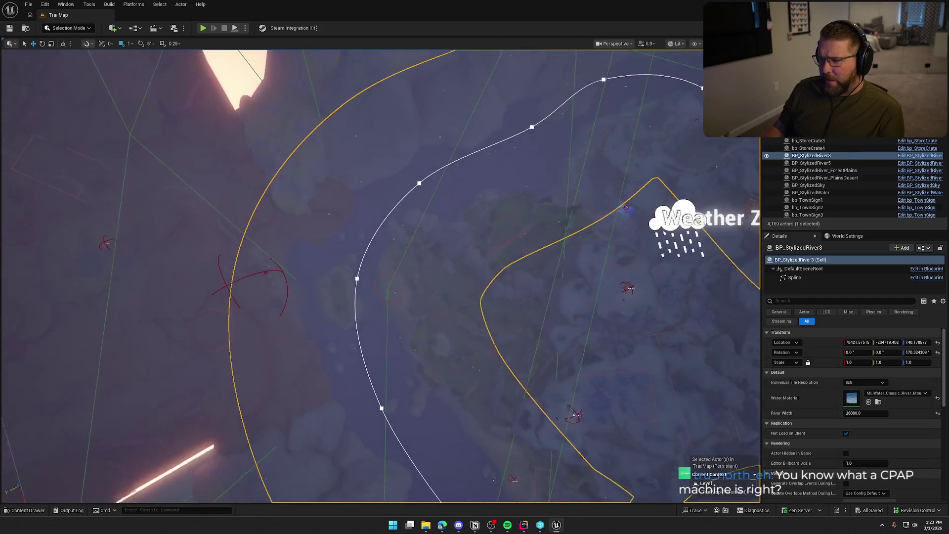
pyautogui.scroll(8, 632, 104)
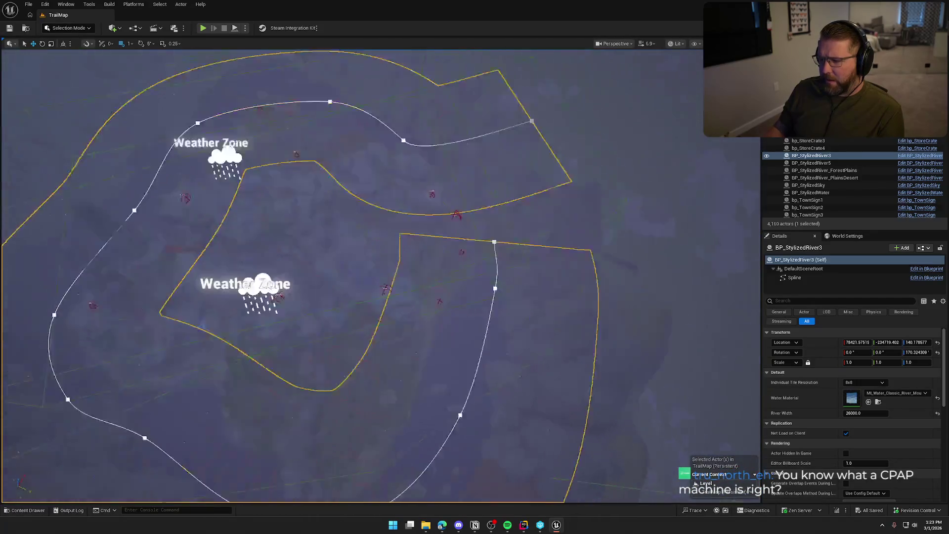
pyautogui.hotkey('alt', '3')
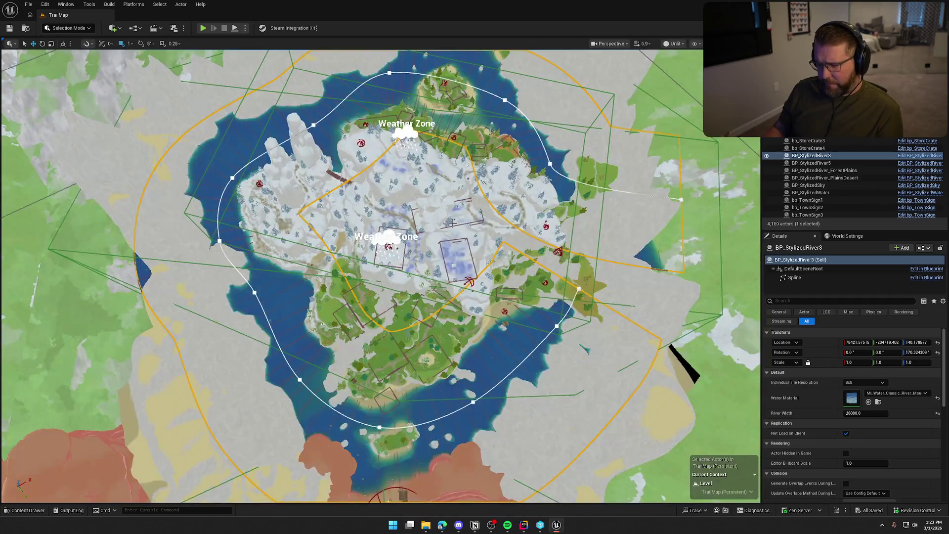
pyautogui.press('g')
pyautogui.scroll(5, 462, 234)
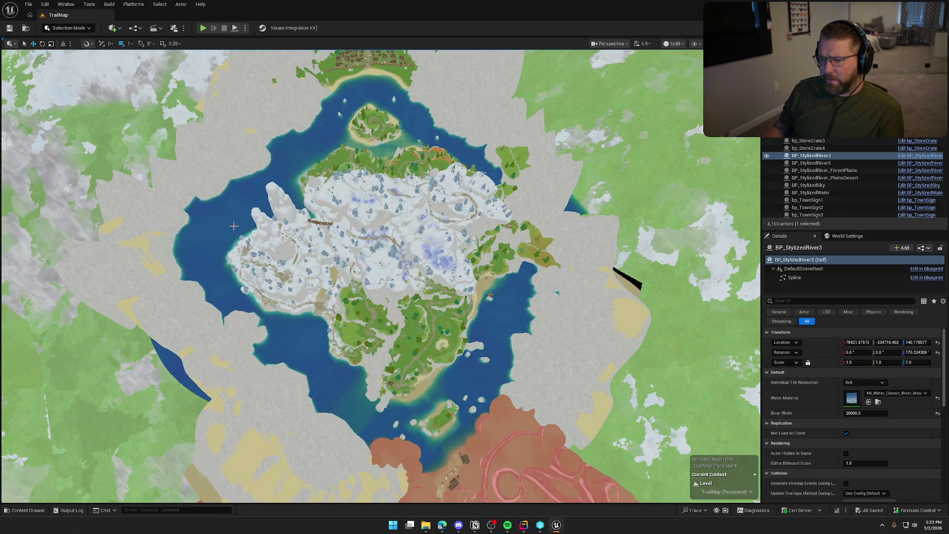
pyautogui.scroll(3, 247, 215)
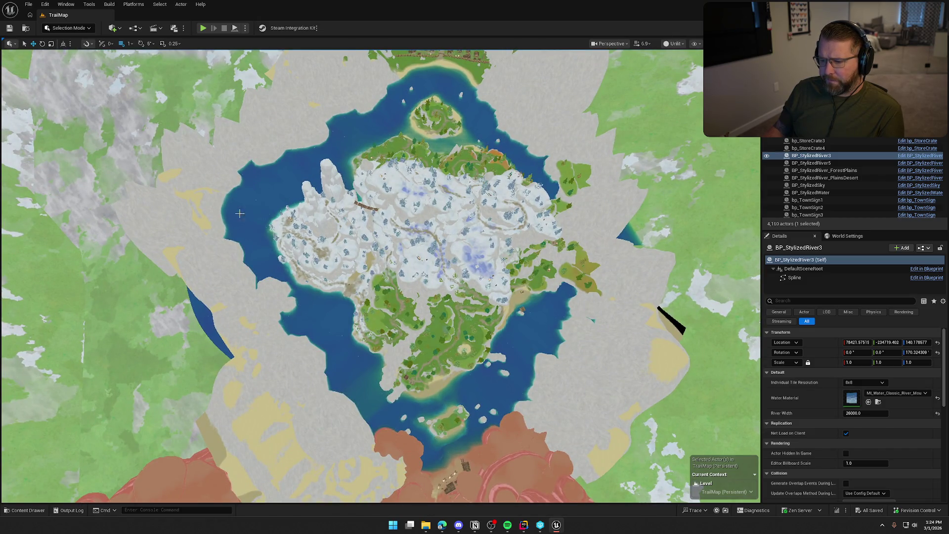
pyautogui.scroll(5, 558, 324)
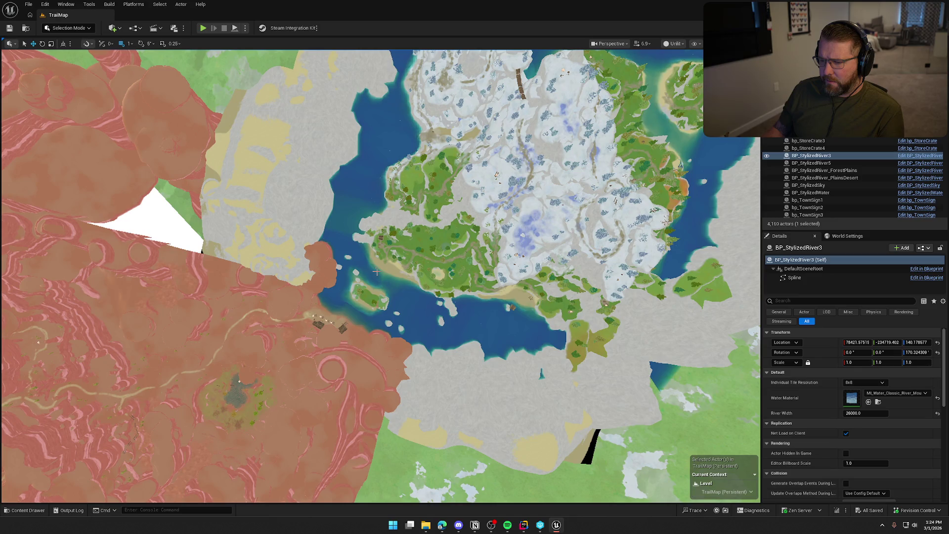
pyautogui.moveTo(478, 190); pyautogui.dragTo(478, 190)
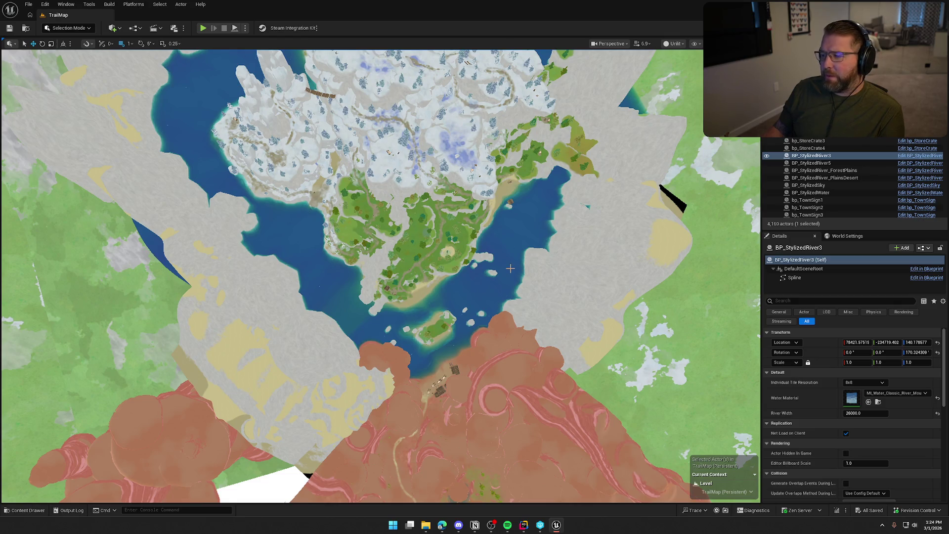
pyautogui.scroll(8, 511, 280)
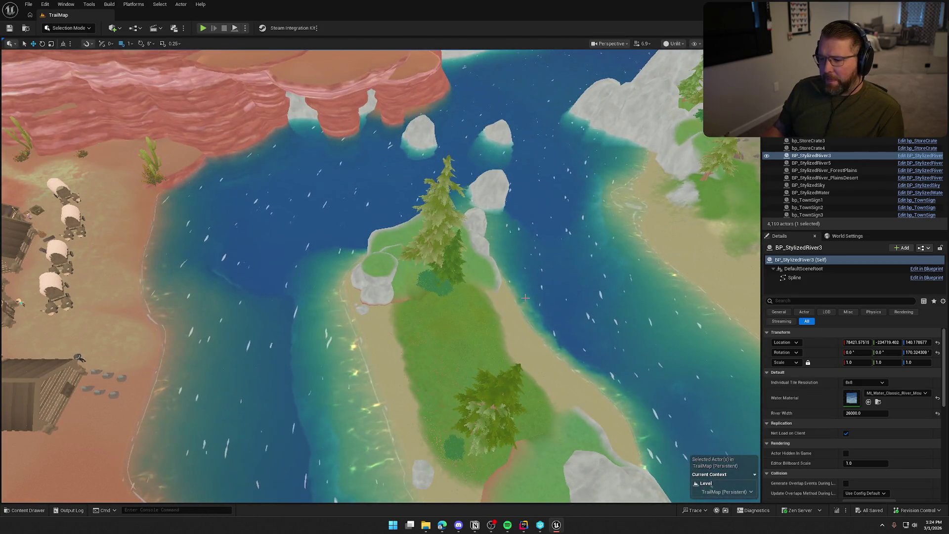
pyautogui.hotkey('alt', '4')
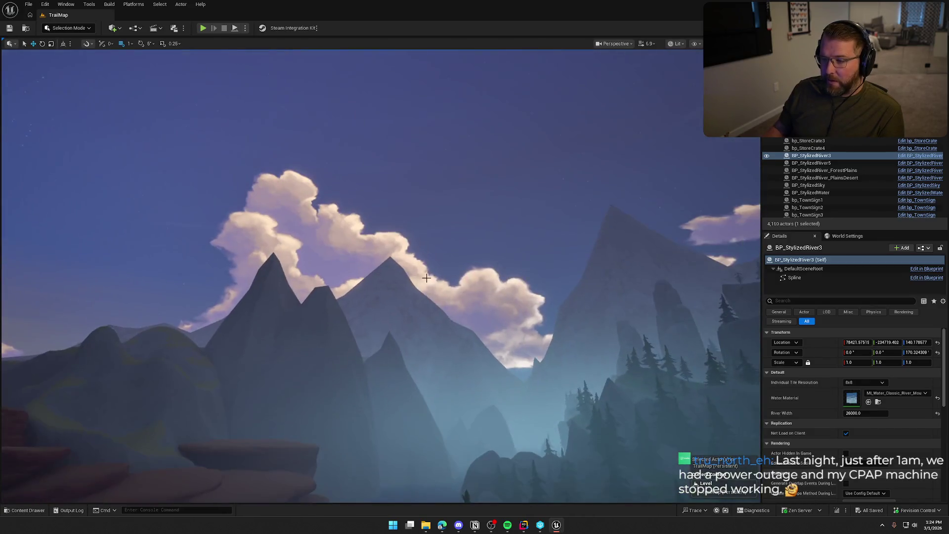
# Select BP_StylizedSky and set its Day/Night Cycle Start Time to 100.
pyautogui.click(434, 279)
pyautogui.moveTo(428, 297); pyautogui.dragTo(429, 255)
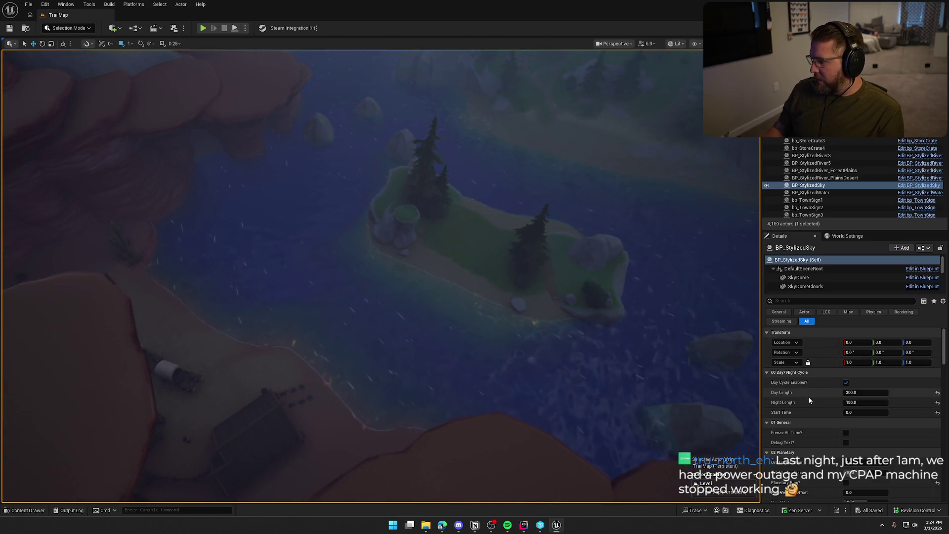
pyautogui.click(846, 413)
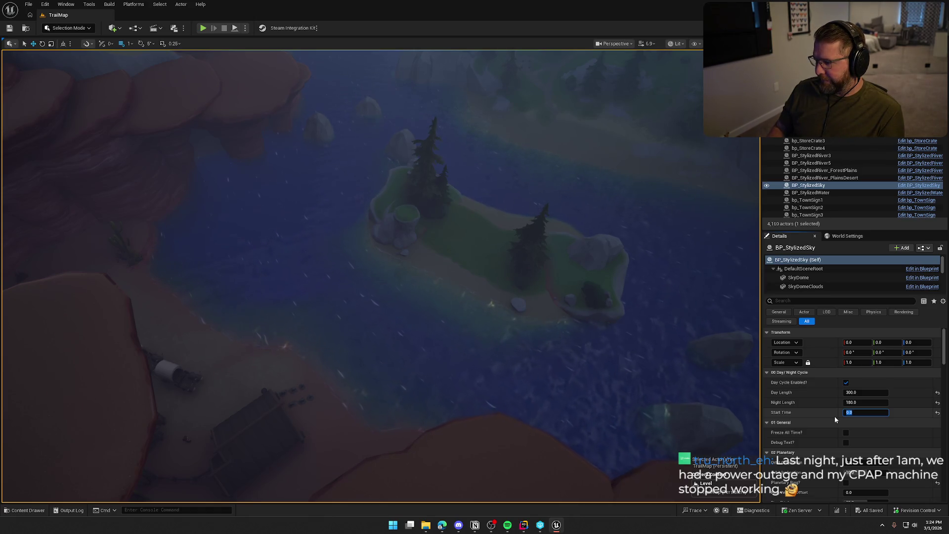
pyautogui.write('50')
pyautogui.press('Return')
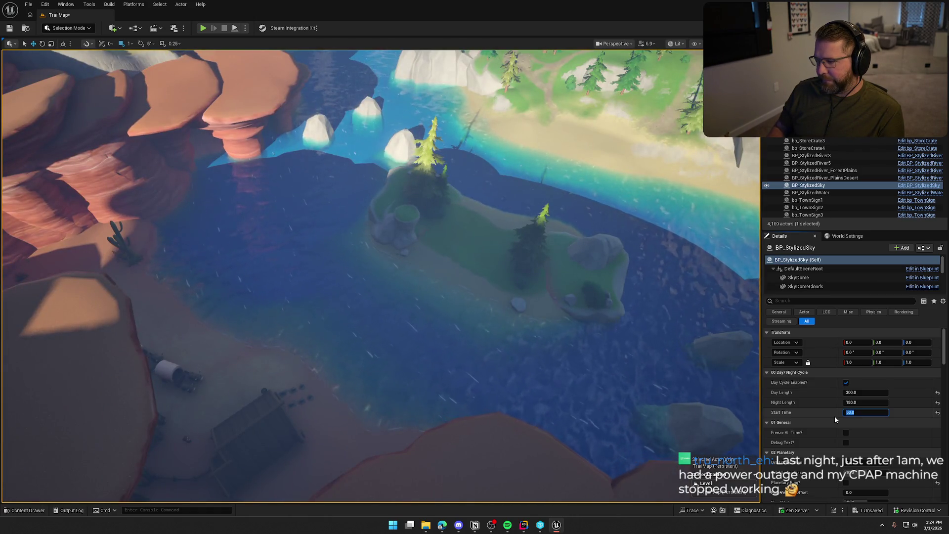
pyautogui.write('00')
pyautogui.press('Return')
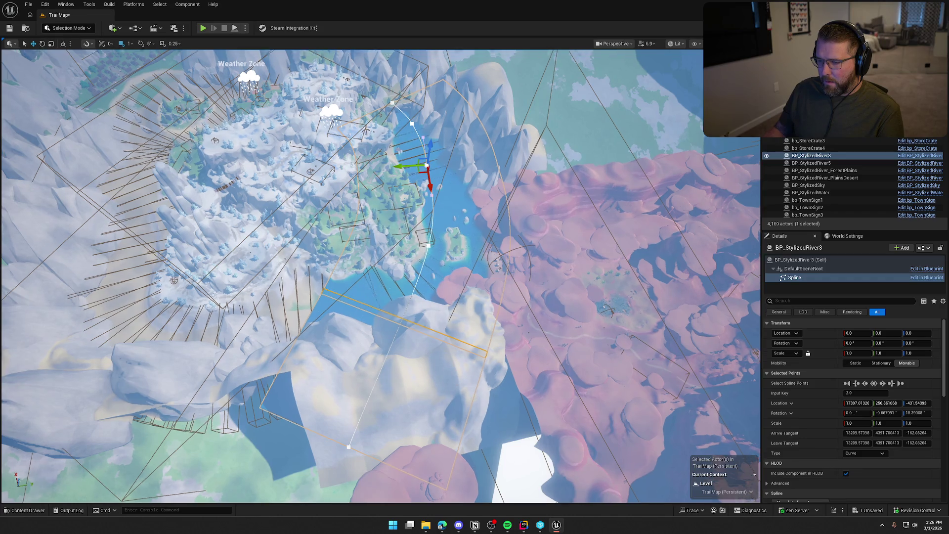
# Fly over the canyon and select the bp_RiverLogic_DesertMountain actor.
pyautogui.scroll(2, 351, 276)
pyautogui.press('w')
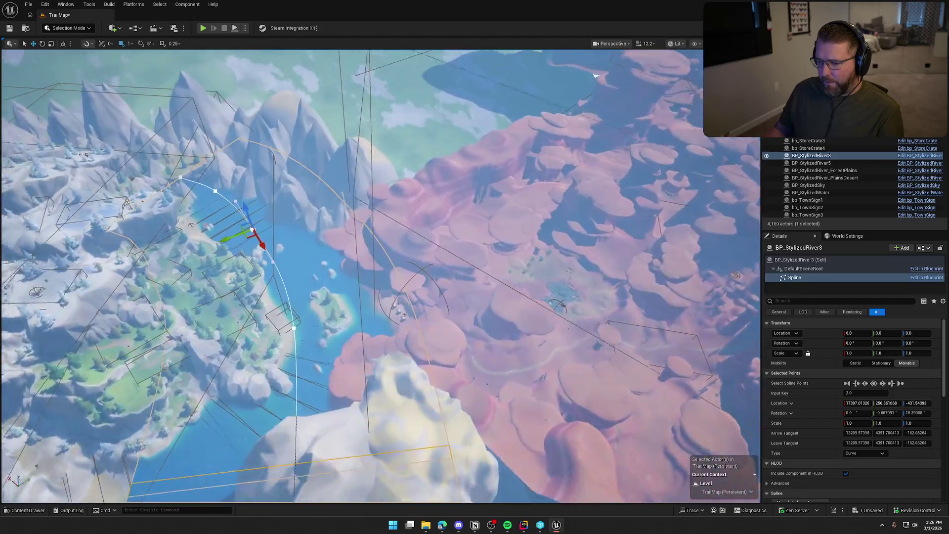
pyautogui.press('w')
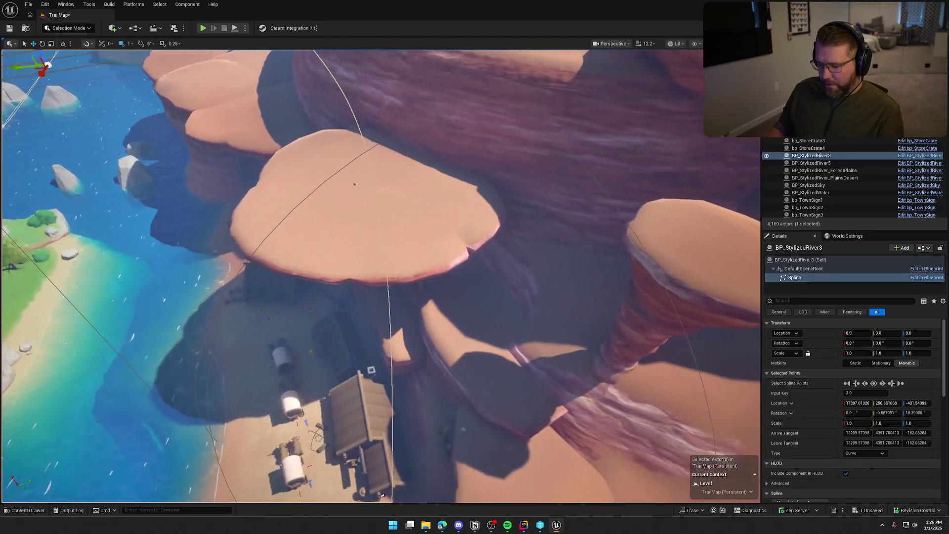
pyautogui.press('w')
pyautogui.click(405, 267)
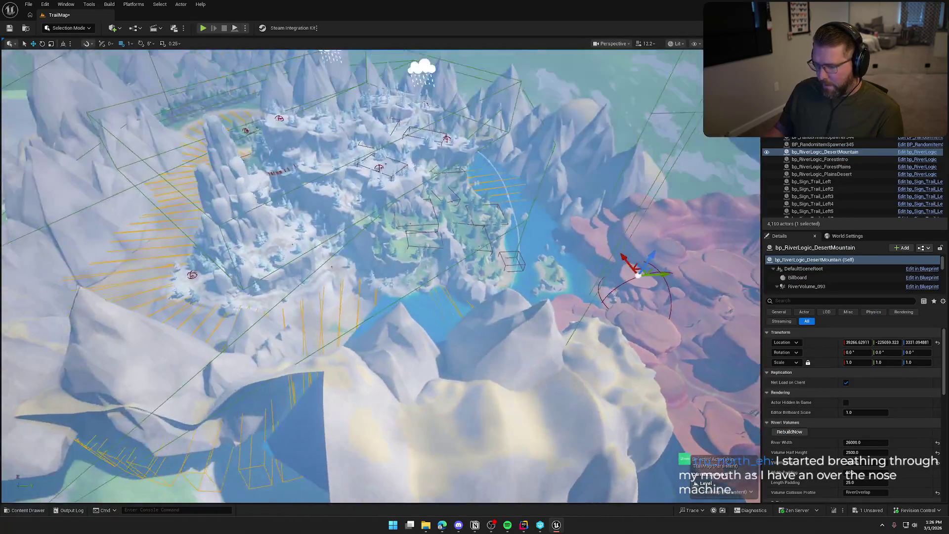
# Change its River Volumes Volume Step from 400 to 3000.
pyautogui.scroll(-2, 877, 448)
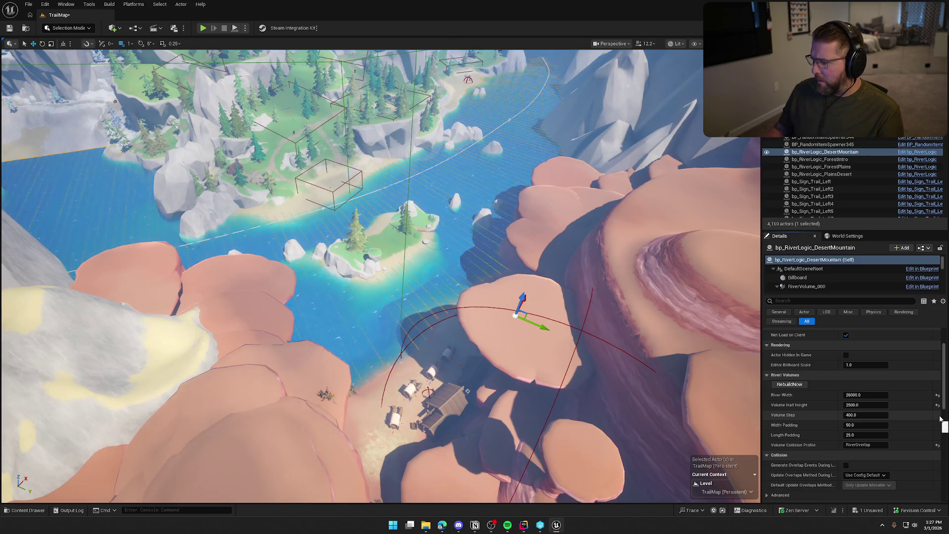
pyautogui.click(877, 415)
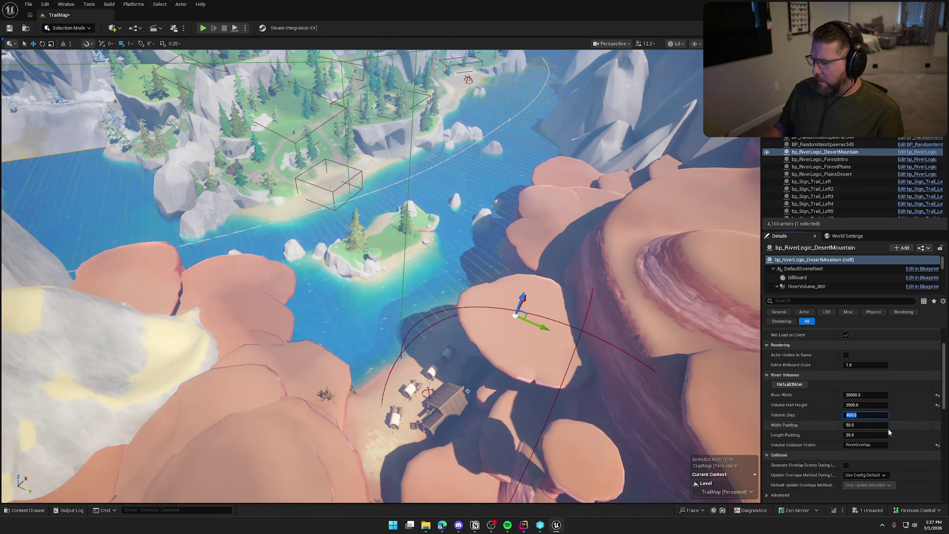
pyautogui.write('300')
pyautogui.press('Return')
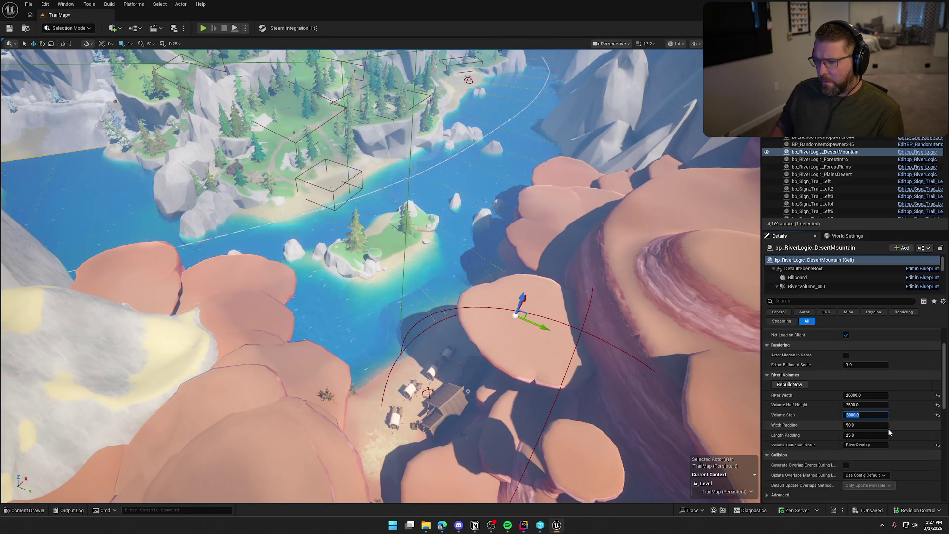
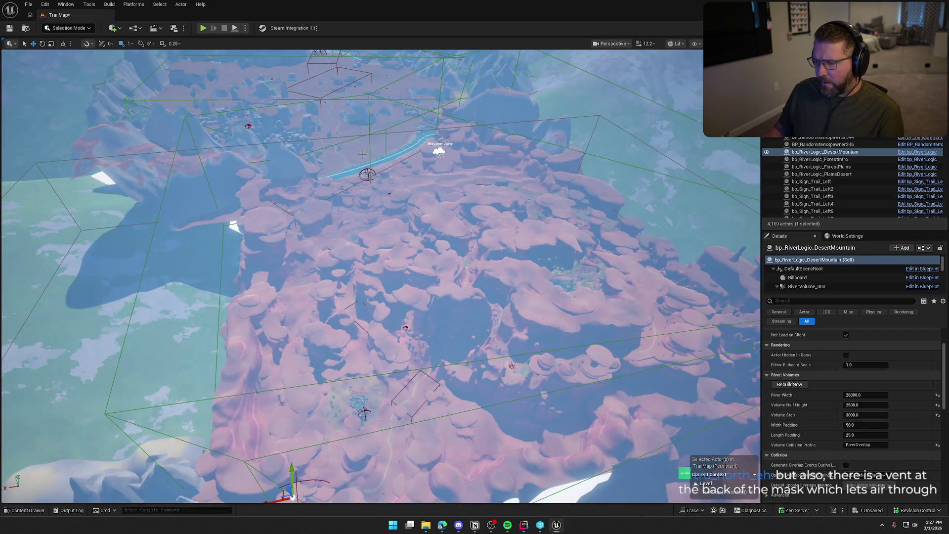
# Check the River Width of the ForestIntro, ForestPlains and PlainsDesert river logic actors.
pyautogui.click(833, 160)
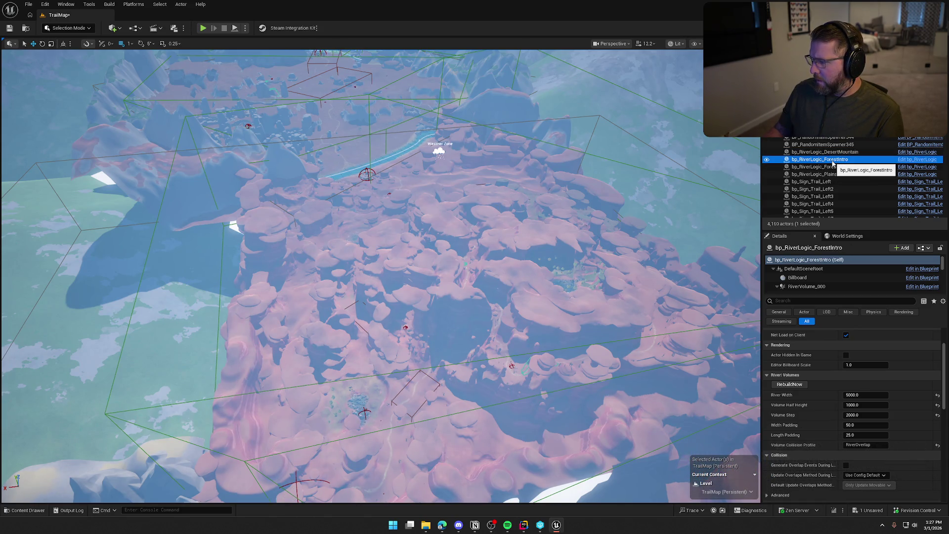
pyautogui.click(832, 168)
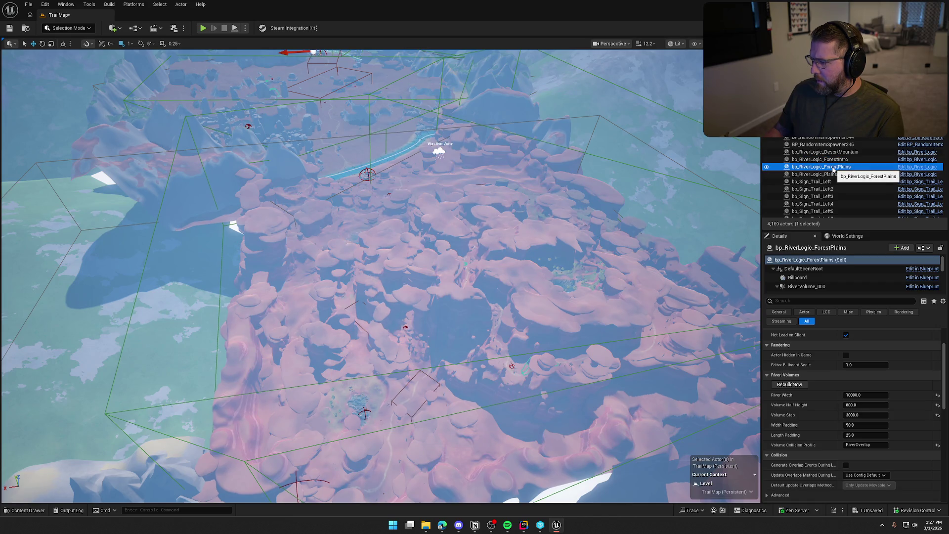
pyautogui.click(833, 174)
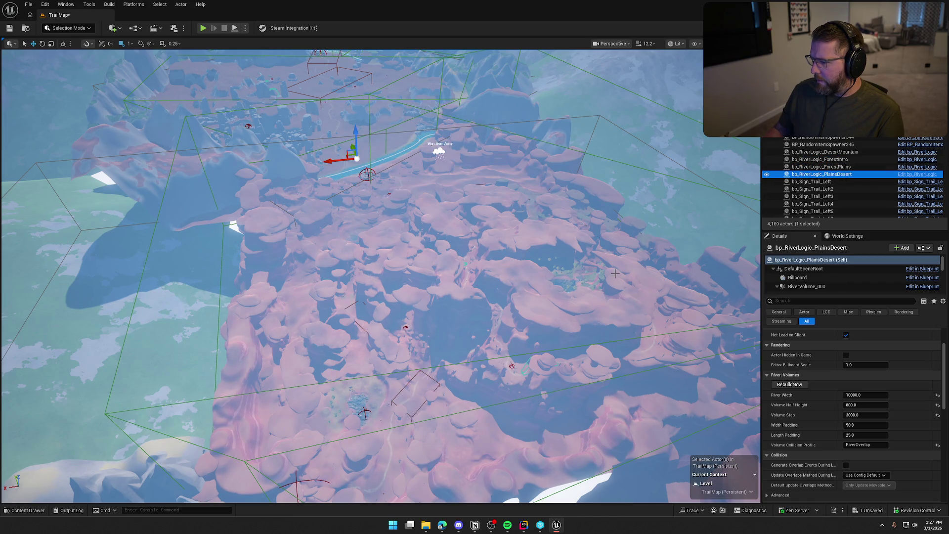
# Frame PlainsDesert, clear the selection and fly down to the wagons beside the river.
pyautogui.press('f')
pyautogui.press('Escape')
pyautogui.moveTo(570, 259); pyautogui.dragTo(569, 259)
pyautogui.moveTo(472, 463); pyautogui.dragTo(472, 463)
pyautogui.moveTo(526, 227); pyautogui.dragTo(526, 227)
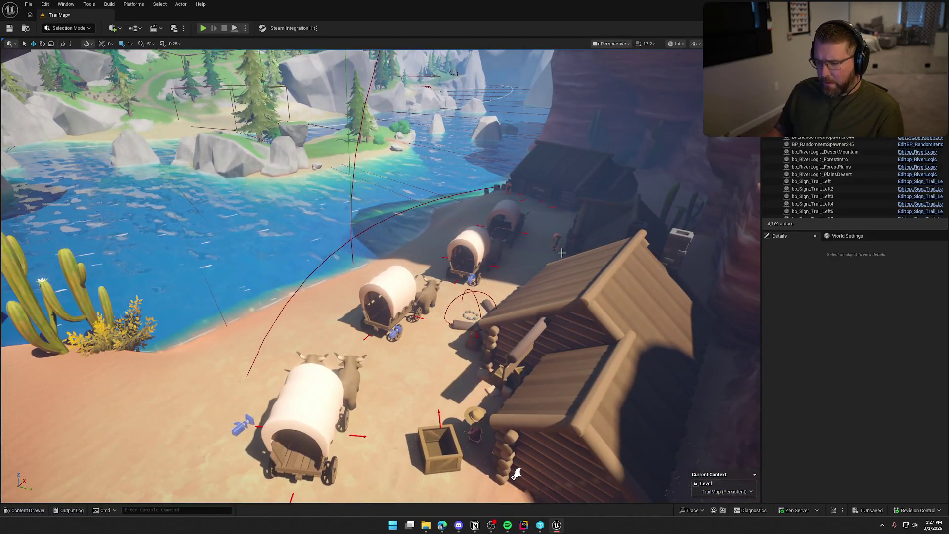
# Save TrailMap, checking out the map, and start a Play In Editor session.
pyautogui.hotkey('ctrl', 's')
pyautogui.click(482, 346)
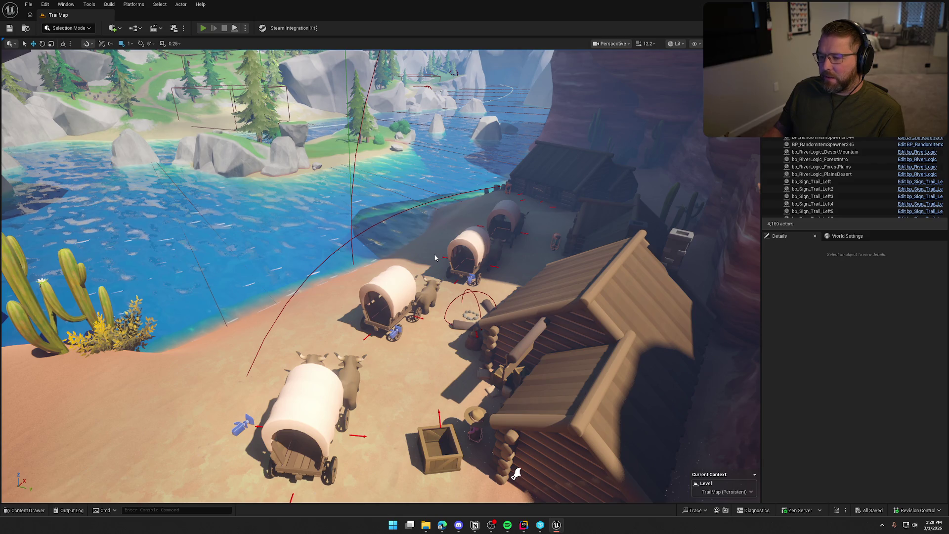
pyautogui.hotkey('alt', 'p')
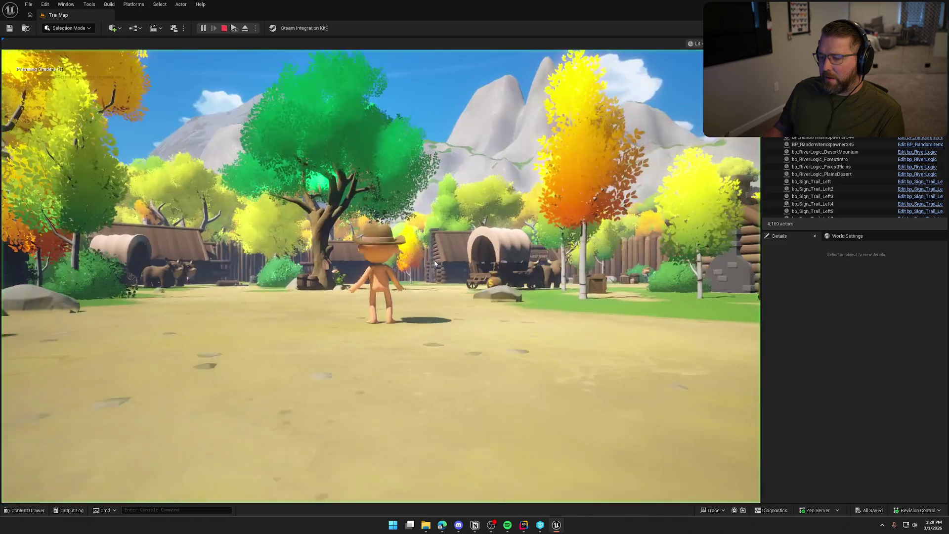
# Run net.AllowPIESeamlessTravel and Checkpoint 3 from the console to reach the river crossing.
pyautogui.press('`')
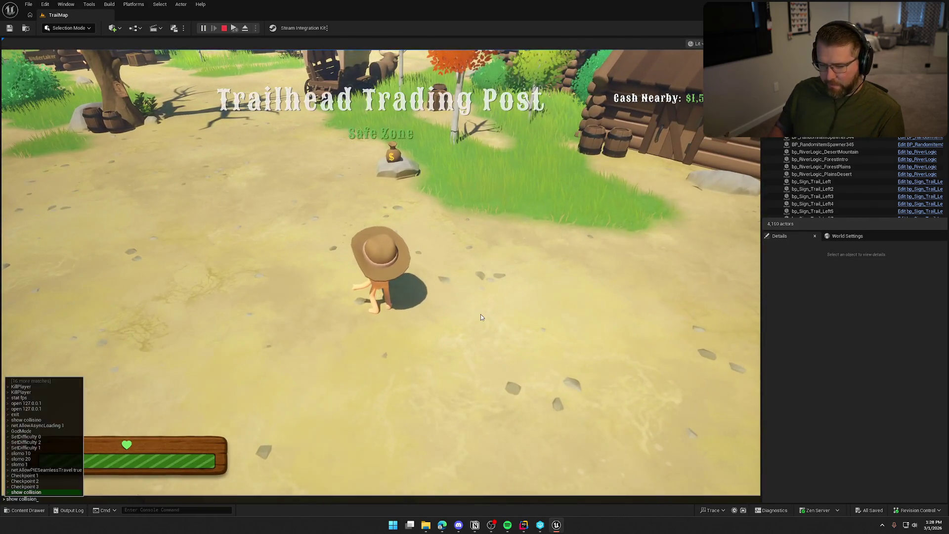
pyautogui.press('Up')
pyautogui.press('Up')
pyautogui.press('Up')
pyautogui.press('Return')
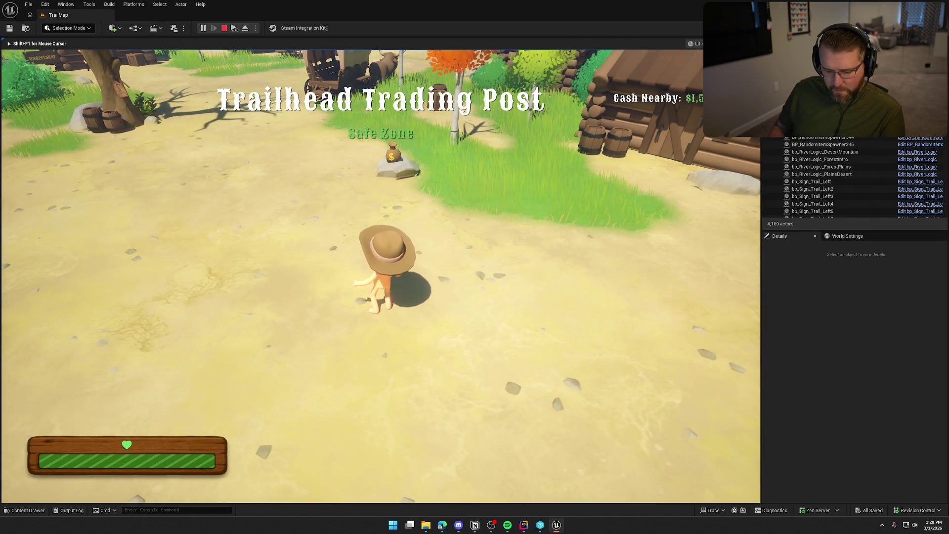
pyautogui.press('`')
pyautogui.press('Up')
pyautogui.press('Up')
pyautogui.press('Up')
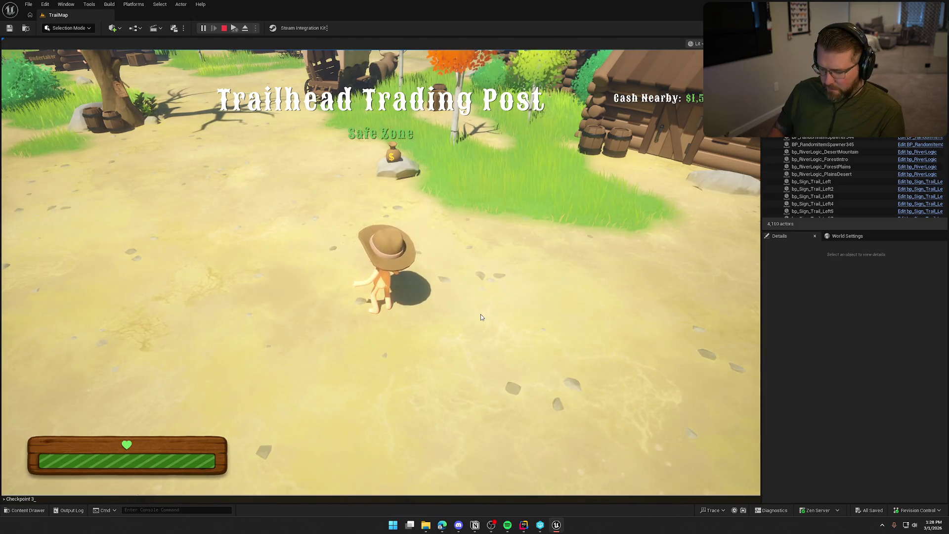
pyautogui.press('Return')
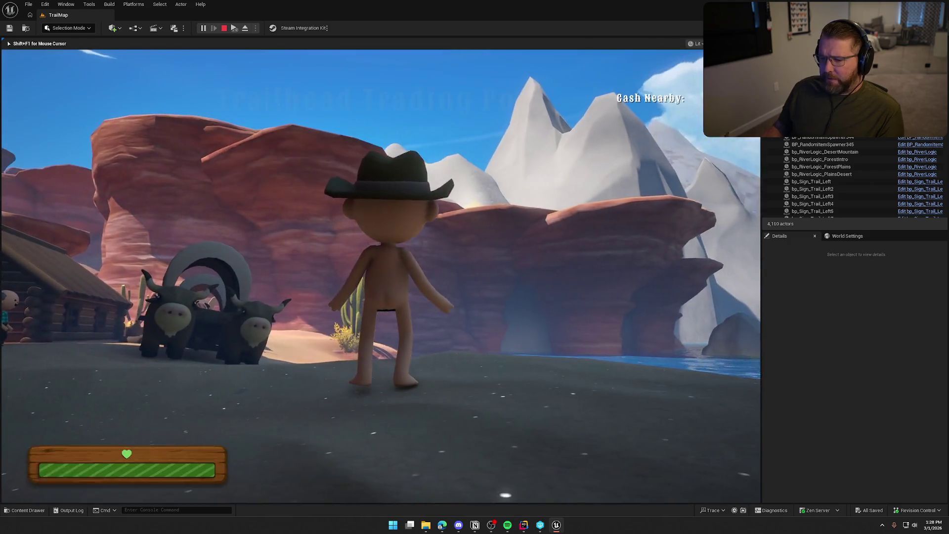
# Walk the cowboy into the river, sprint into deep water and swim ashore onto the beach.
pyautogui.press('w')
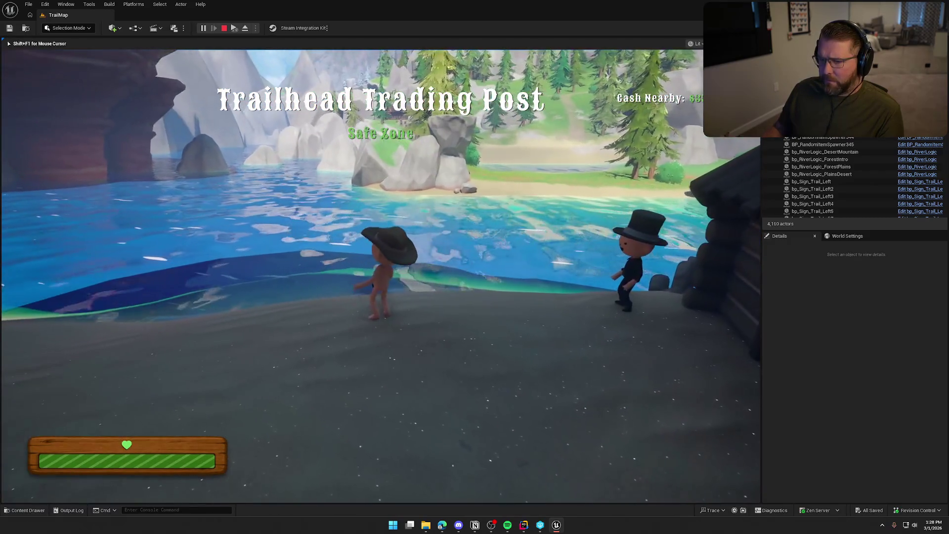
pyautogui.press('shift')
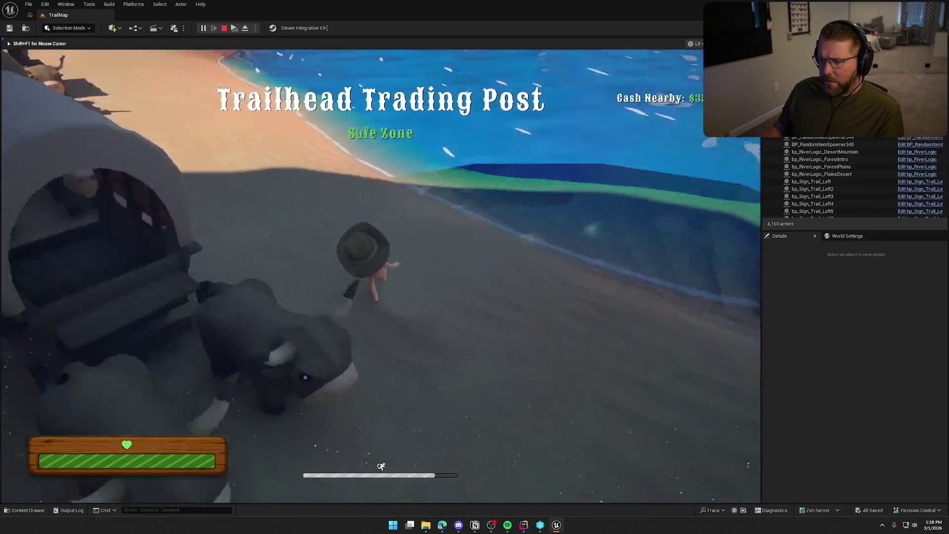
pyautogui.press('w')
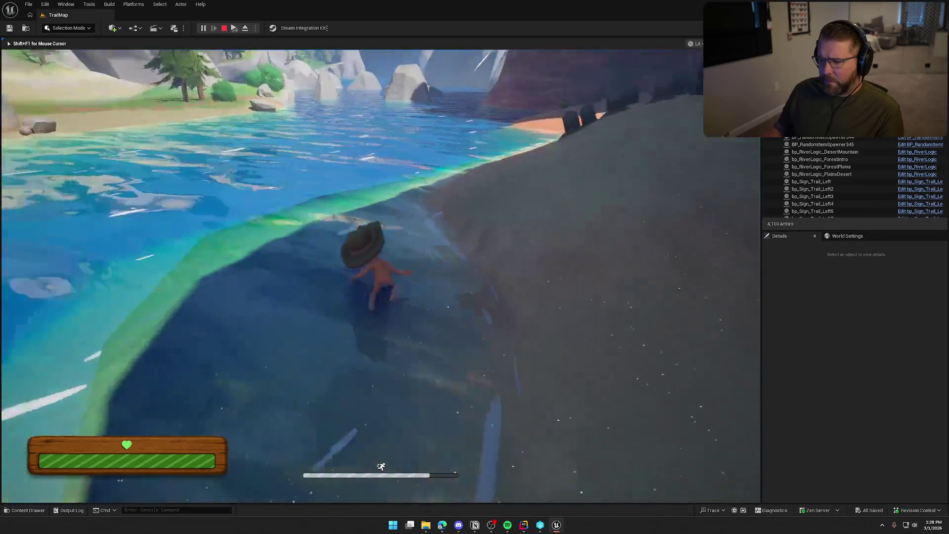
pyautogui.press('w')
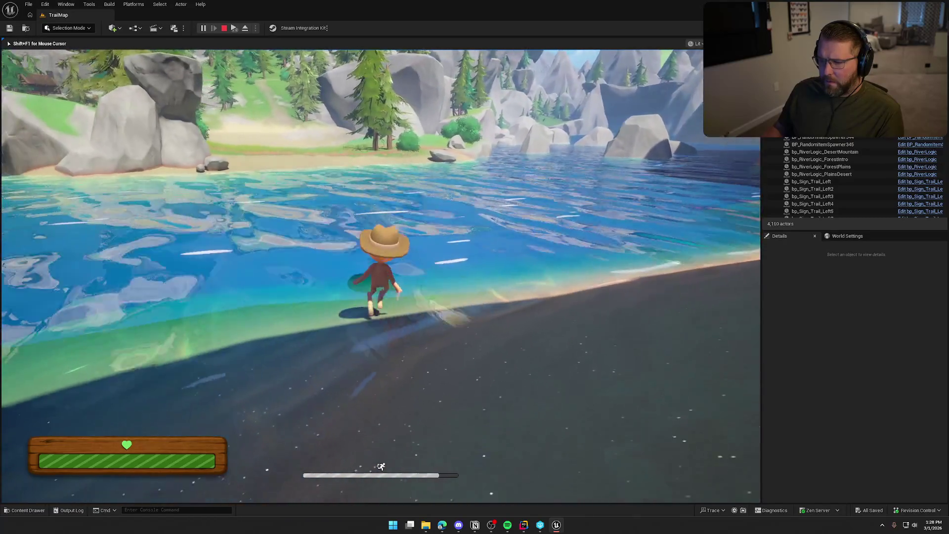
pyautogui.press('w')
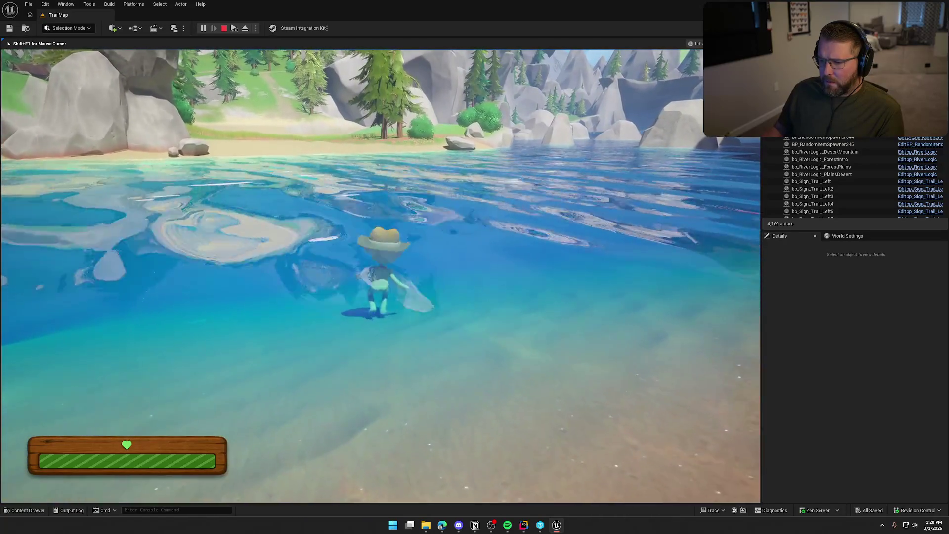
pyautogui.hotkey('shift', 'w')
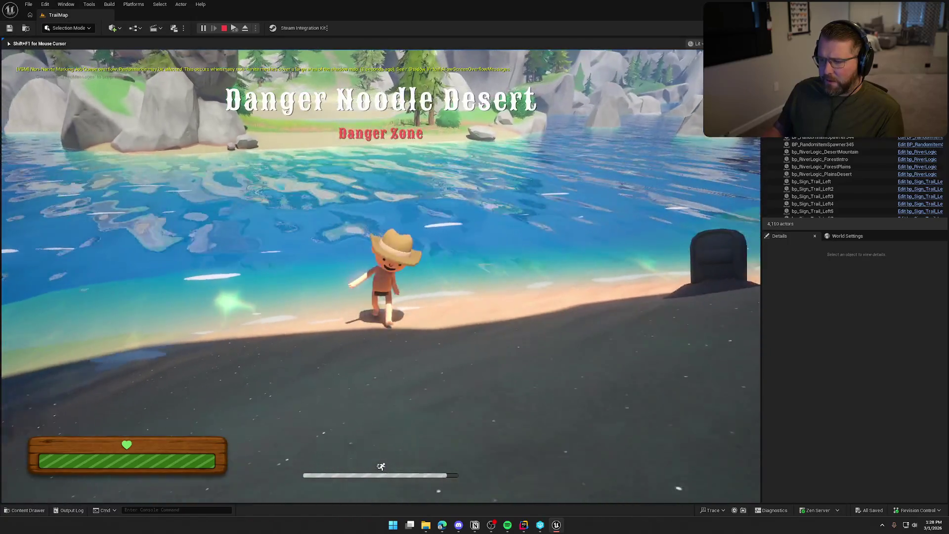
pyautogui.hotkey('shift', 'w')
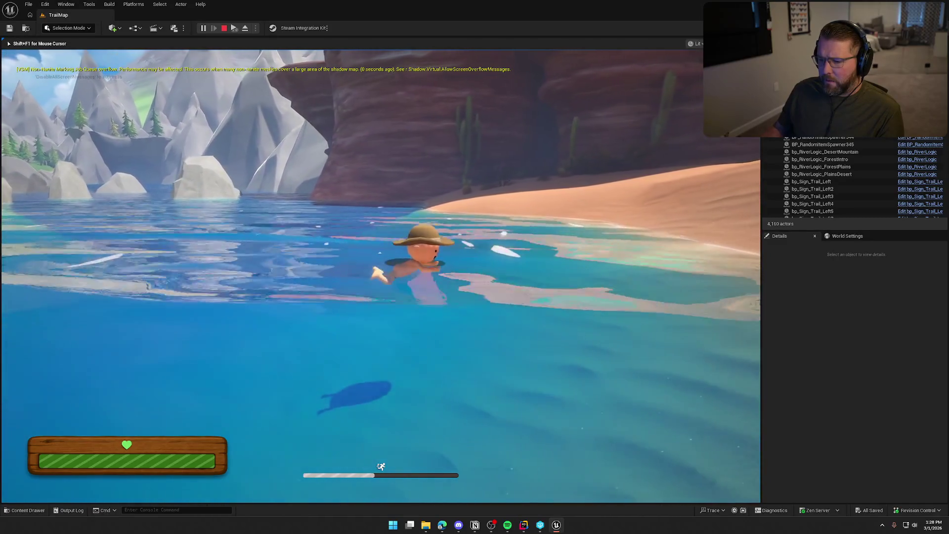
pyautogui.press('w')
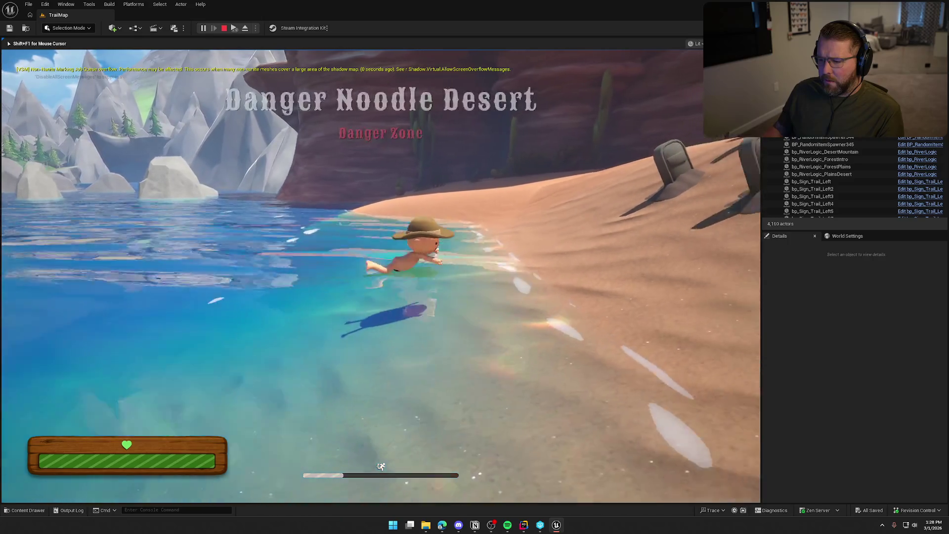
# Wade back in, walk the river bed, swim toward the cabin and wagons, then stop play.
pyautogui.press('w')
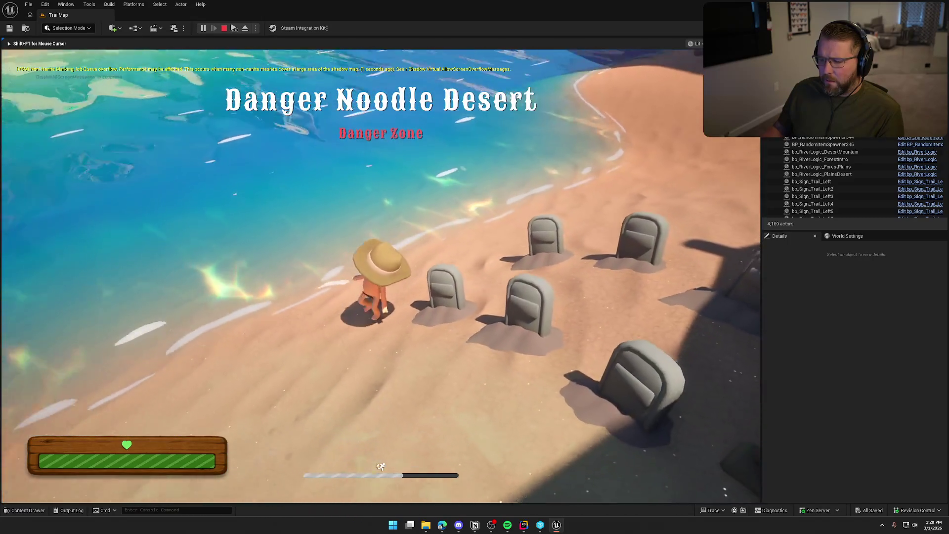
pyautogui.press('w')
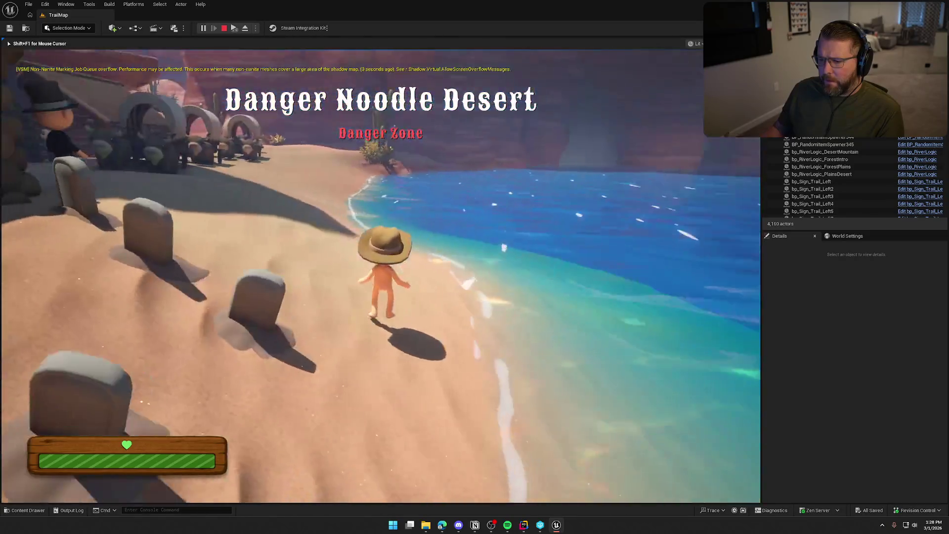
pyautogui.press('w')
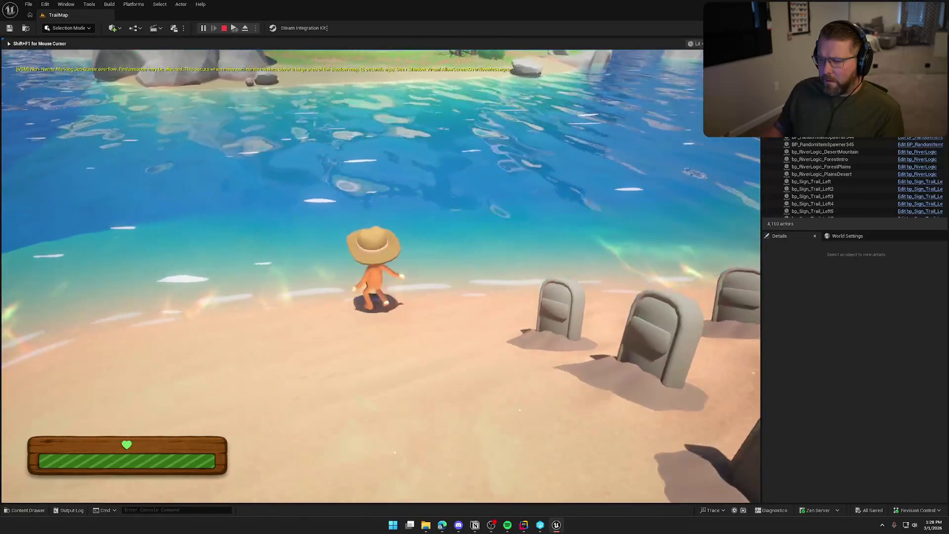
pyautogui.press('w')
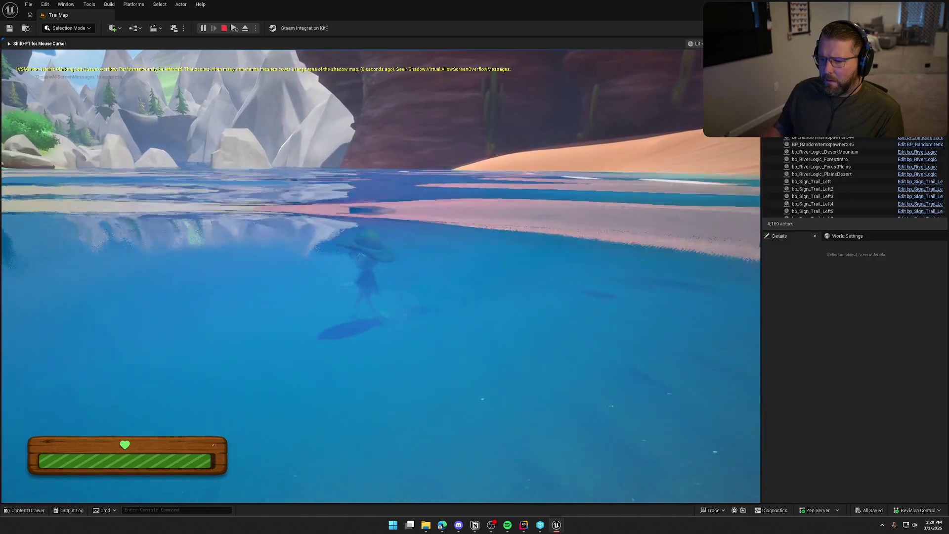
pyautogui.press('w')
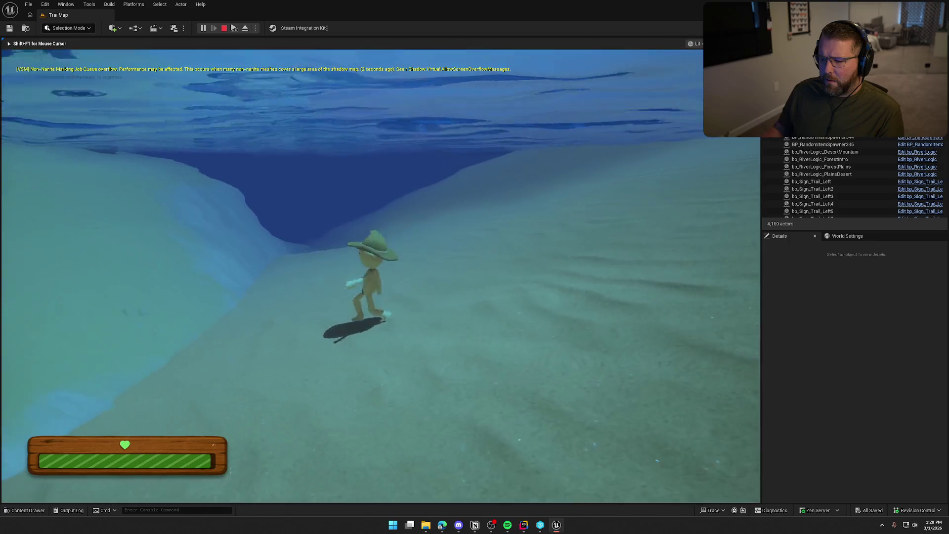
pyautogui.press('w')
pyautogui.press('w')
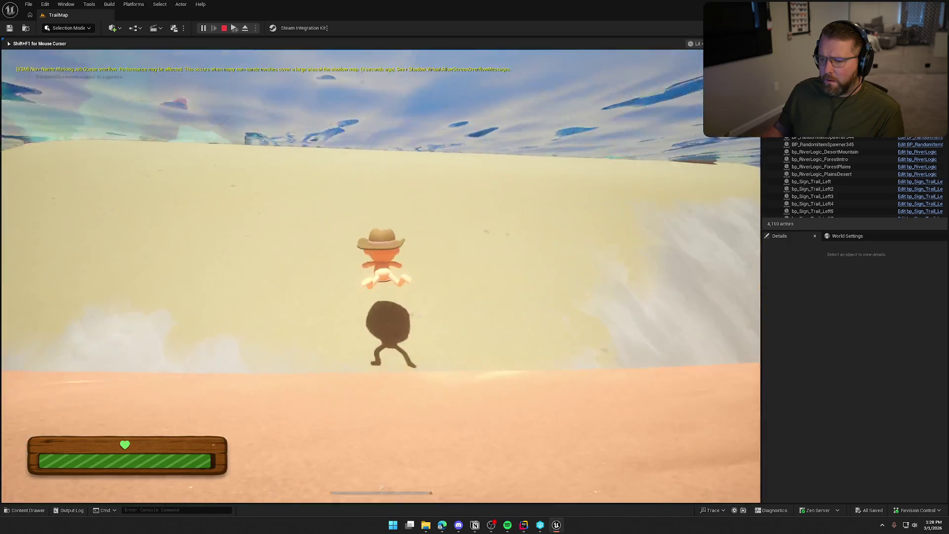
pyautogui.press('w')
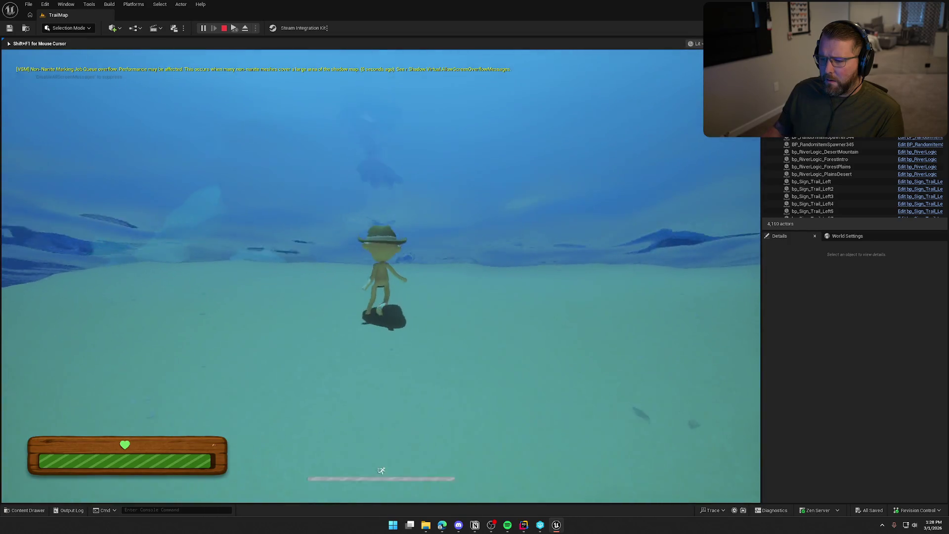
pyautogui.press('w')
pyautogui.press('w')
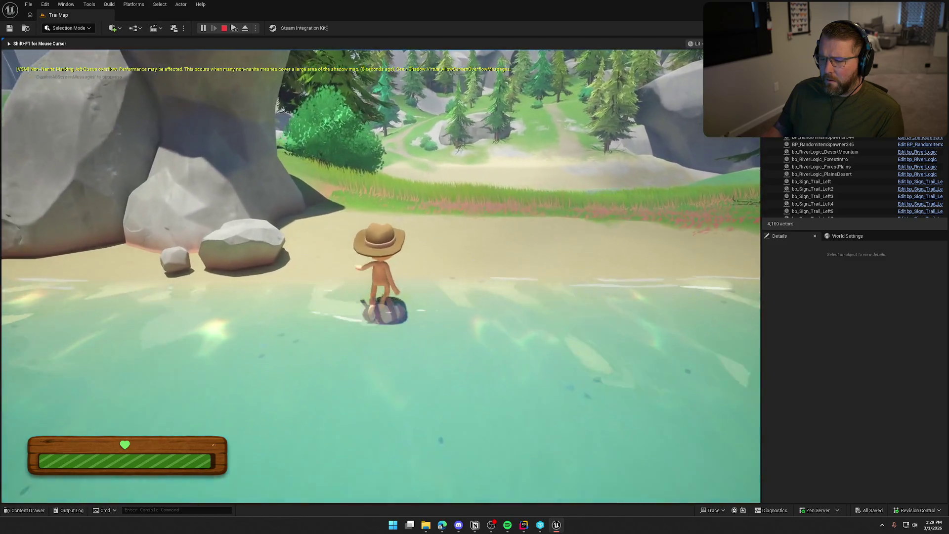
pyautogui.press('a')
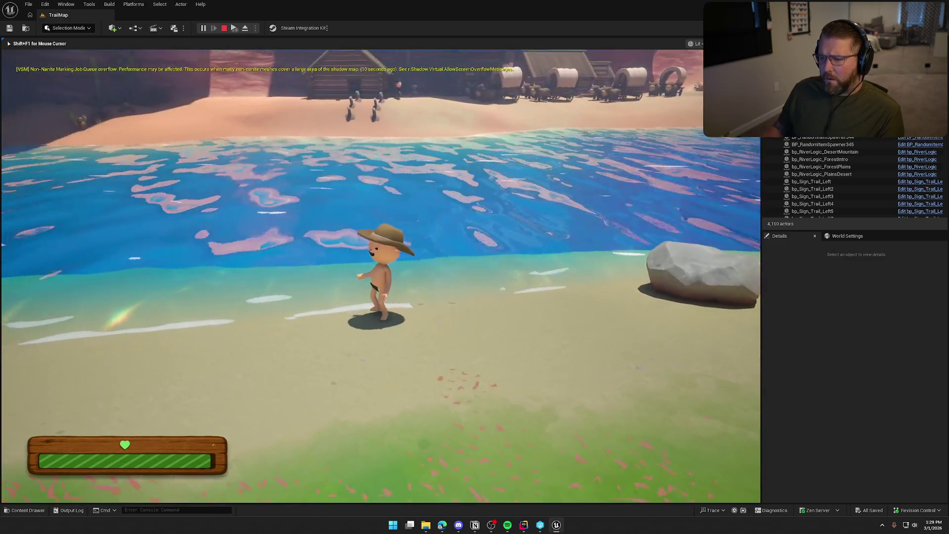
pyautogui.press('Escape')
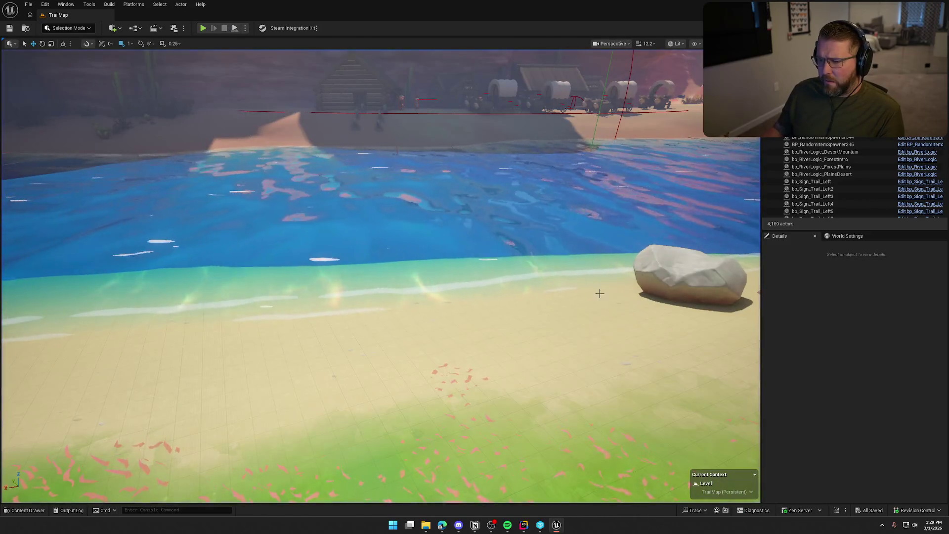
# Select BP_StylizedRiver3 and fly over its bend past the wagon camp toward the mesa cliffs.
pyautogui.press('s')
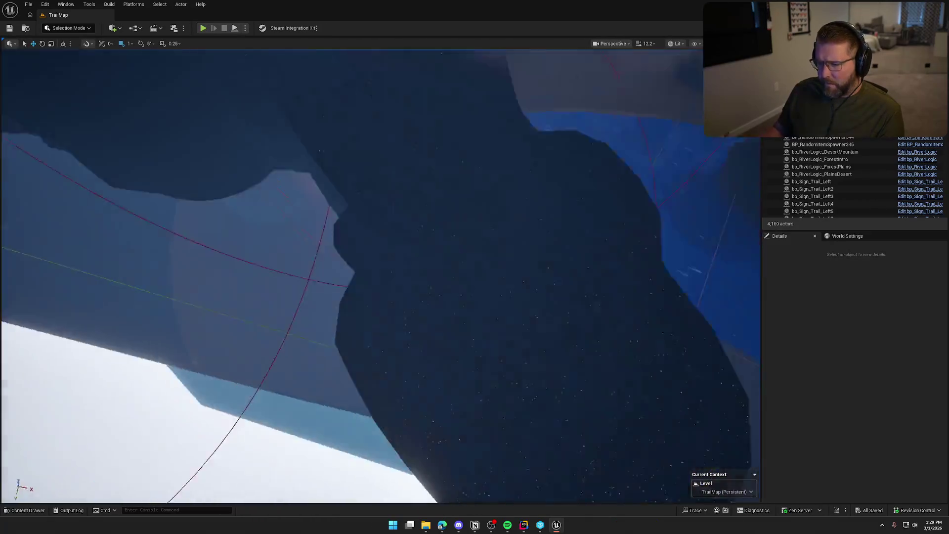
pyautogui.press('w')
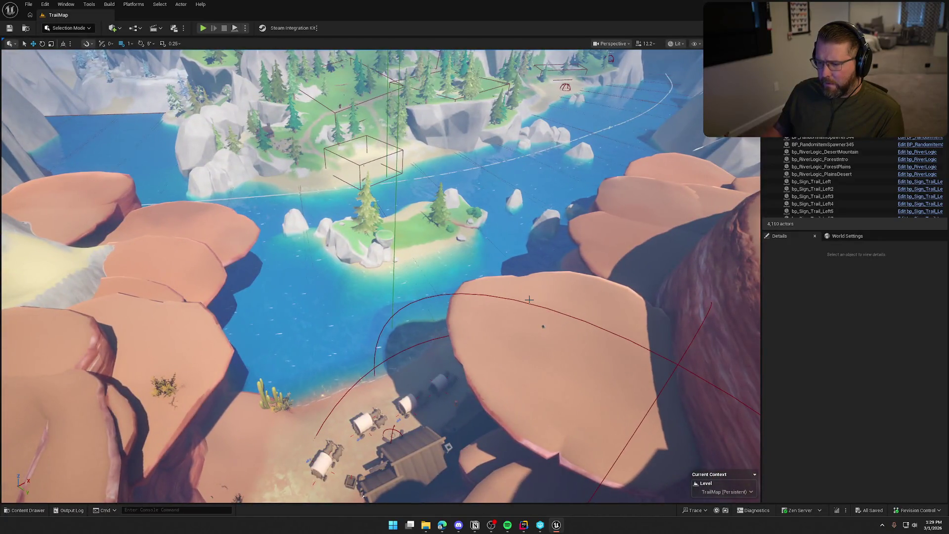
pyautogui.click(477, 418)
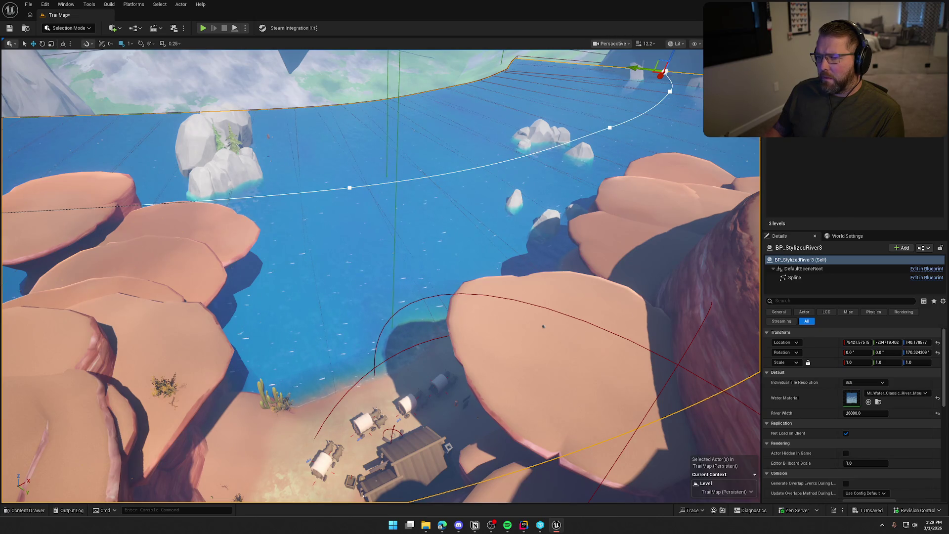
pyautogui.moveTo(380, 276); pyautogui.dragTo(346, 255)
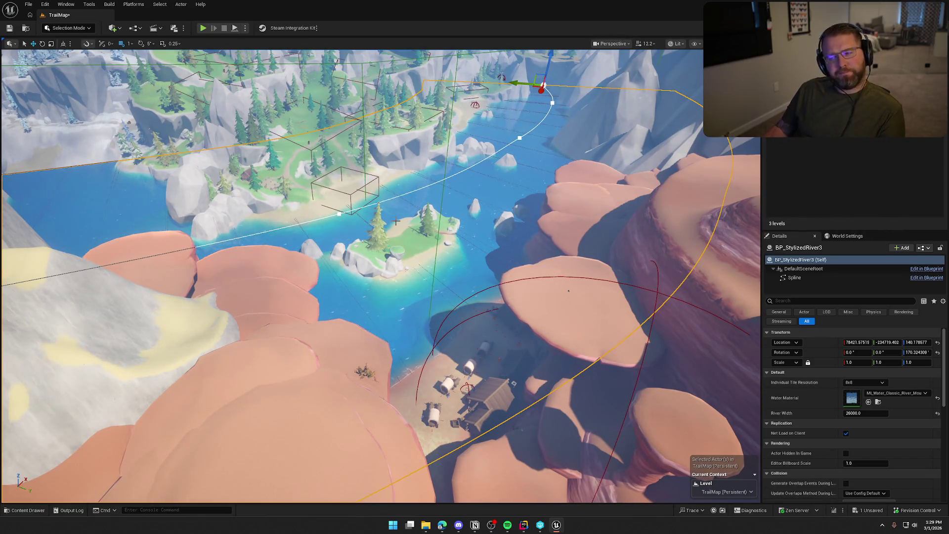
pyautogui.moveTo(428, 233)
pyautogui.mouseDown()
pyautogui.moveTo(428, 177)
pyautogui.moveTo(440, 158)
pyautogui.mouseUp()
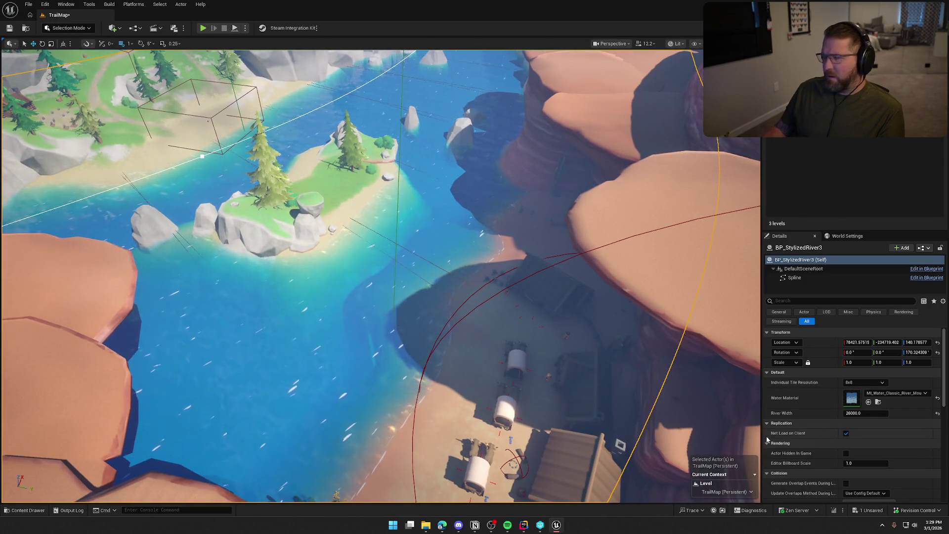
pyautogui.scroll(-1, 801, 435)
pyautogui.scroll(1, 806, 423)
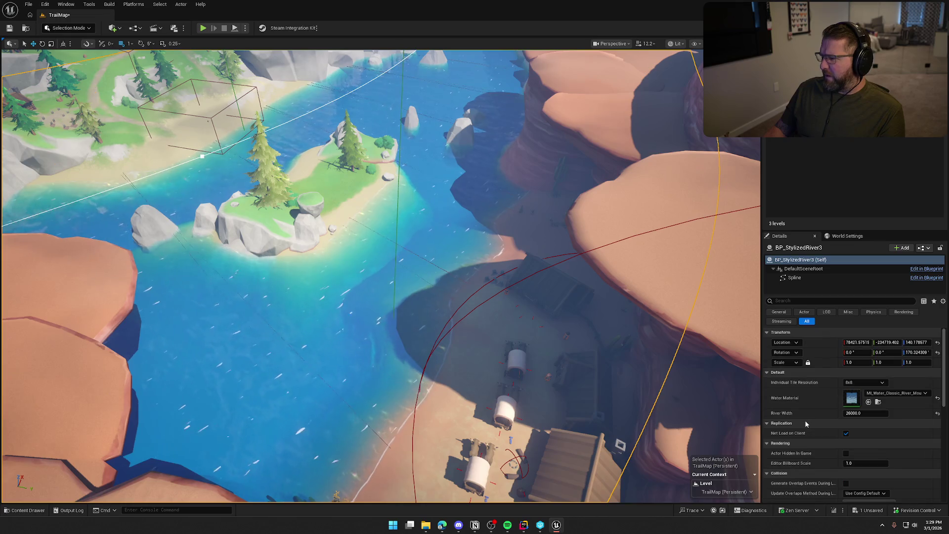
pyautogui.moveTo(397, 283); pyautogui.dragTo(397, 277)
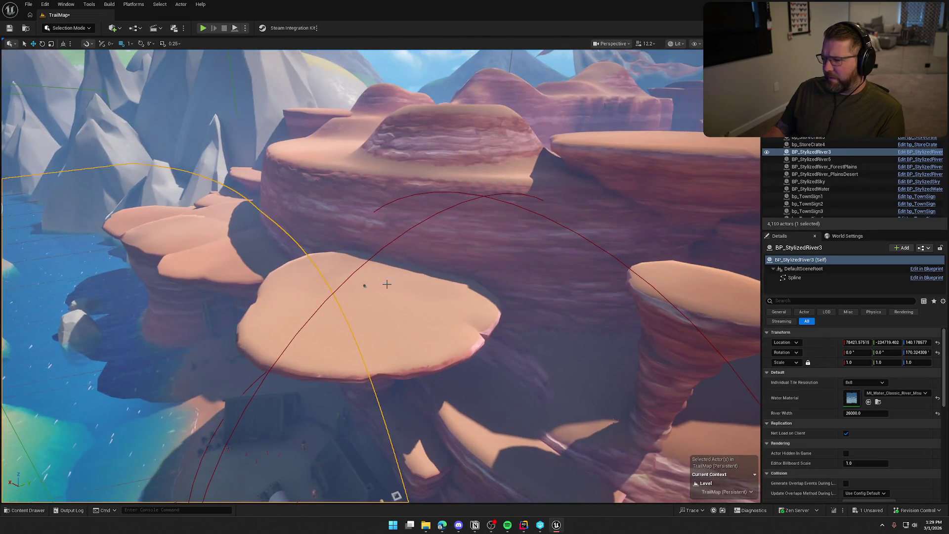
# On bp_RiverLogic_DesertMountain, try Width and Length Padding of 0, then restore Length Padding to 25.
pyautogui.click(364, 285)
pyautogui.press('f')
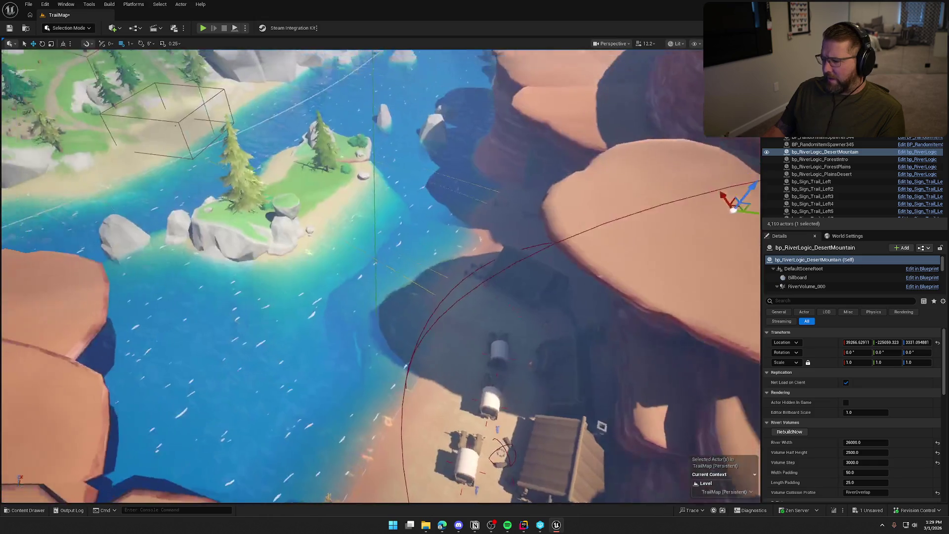
pyautogui.scroll(-3, 840, 445)
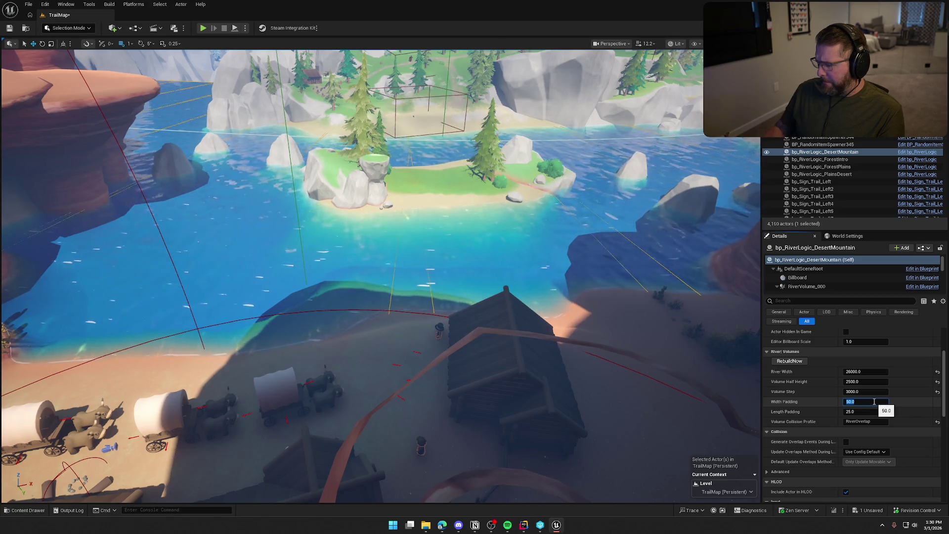
pyautogui.write('0')
pyautogui.press('Return')
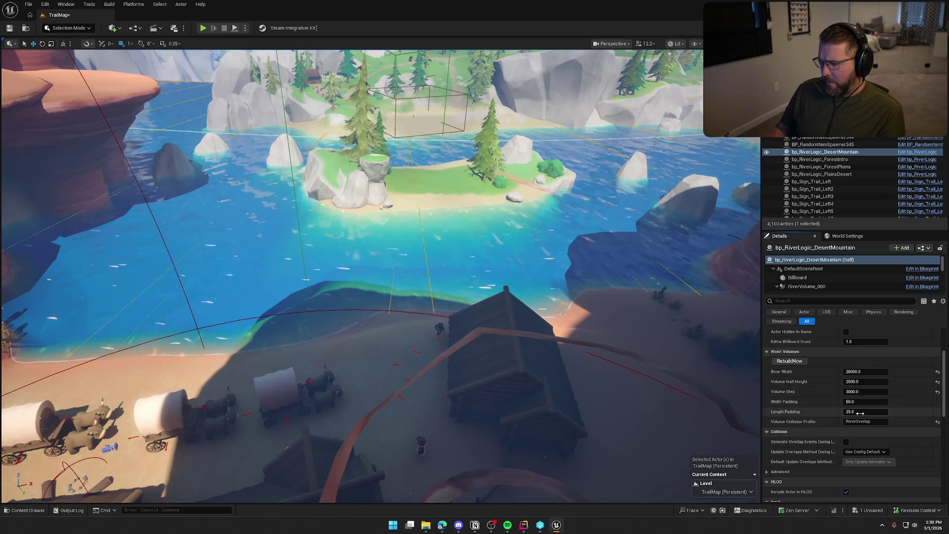
pyautogui.write('0')
pyautogui.press('Return')
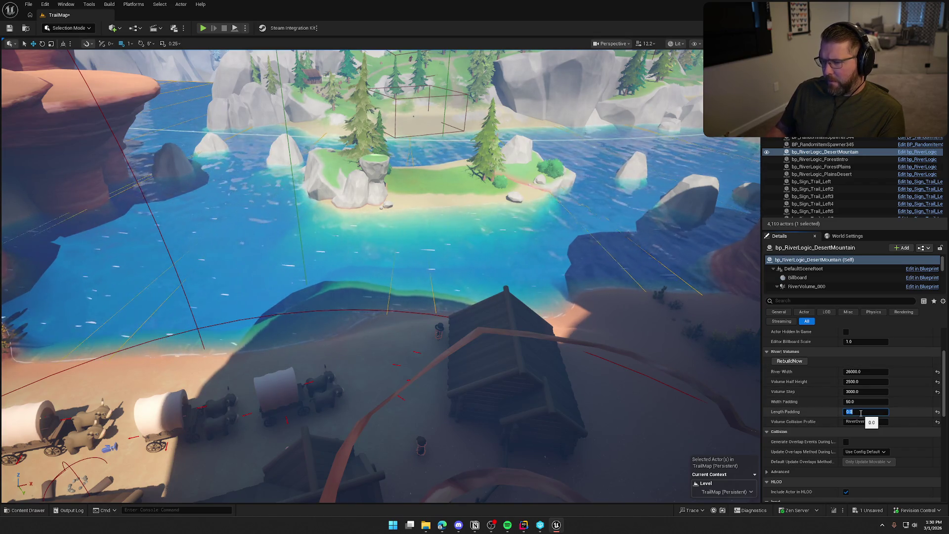
pyautogui.click(937, 412)
# Expand its Spline, Post Process, Water and Volume settings to review the 26000 river width.
pyautogui.scroll(-1, 814, 411)
pyautogui.scroll(-6, 815, 411)
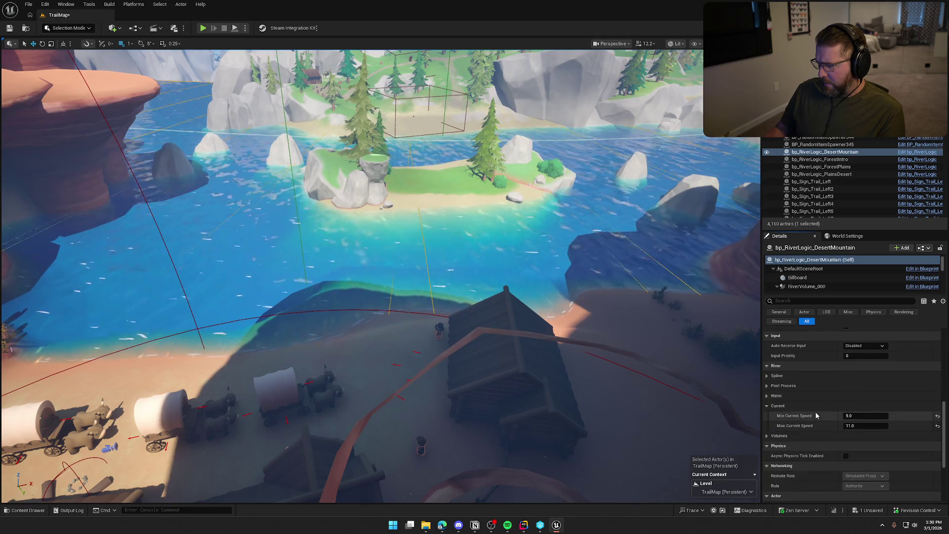
pyautogui.click(772, 376)
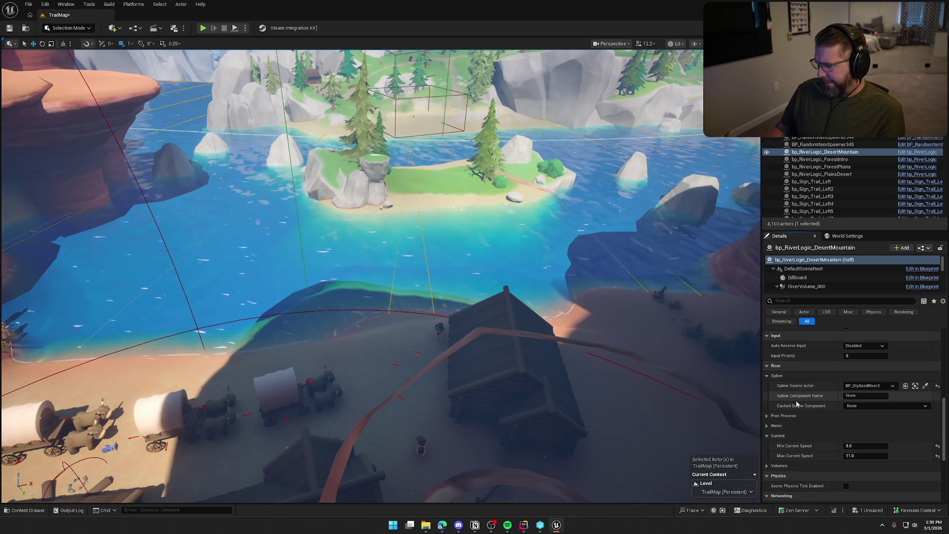
pyautogui.click(766, 416)
pyautogui.scroll(-2, 766, 418)
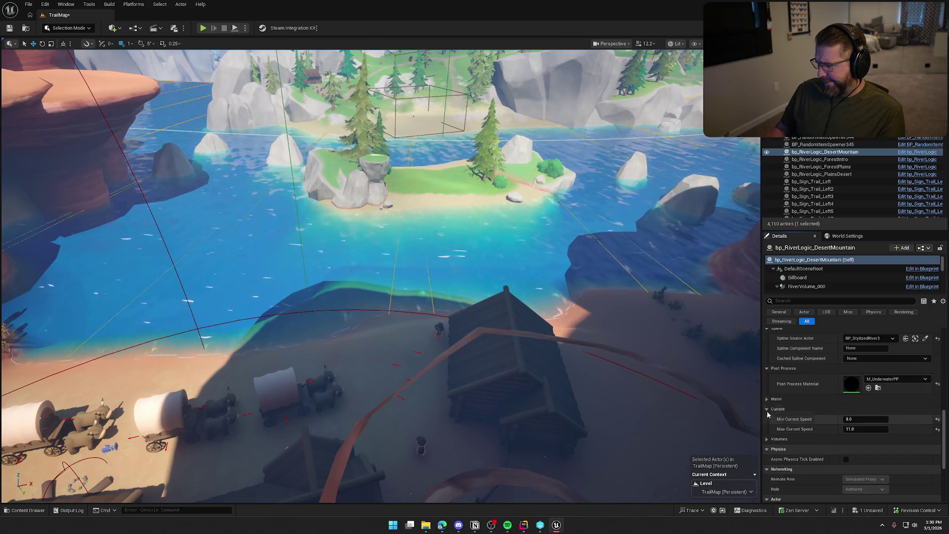
pyautogui.click(766, 399)
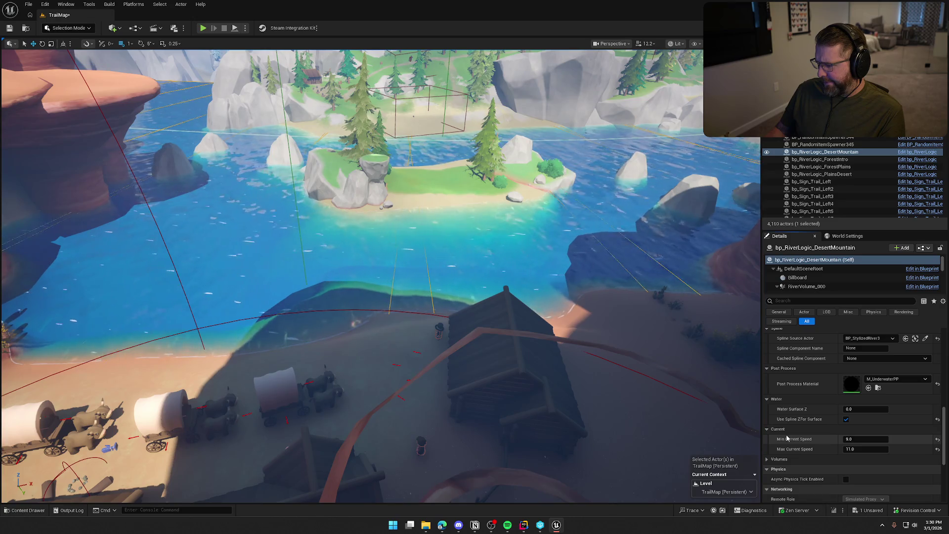
pyautogui.scroll(-2, 787, 438)
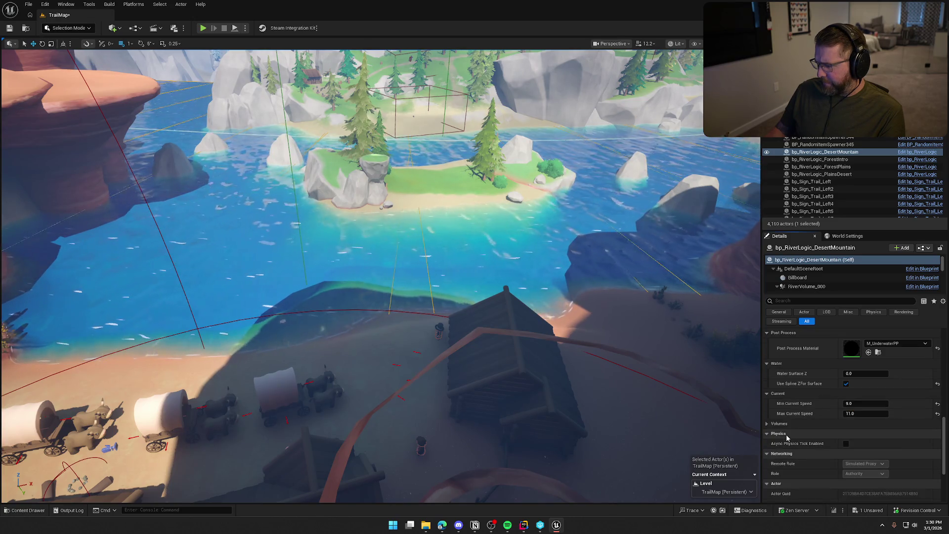
pyautogui.scroll(-2, 787, 438)
pyautogui.click(779, 388)
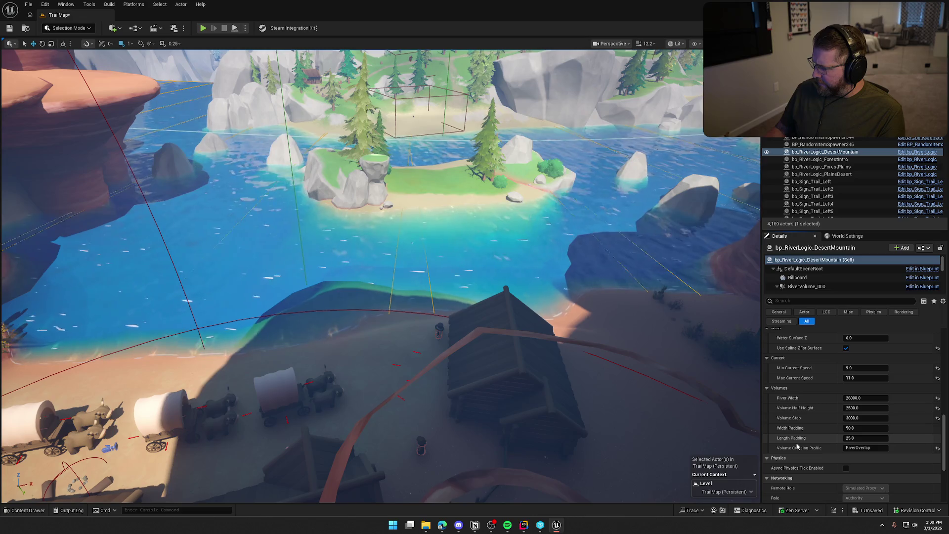
pyautogui.scroll(-2, 796, 446)
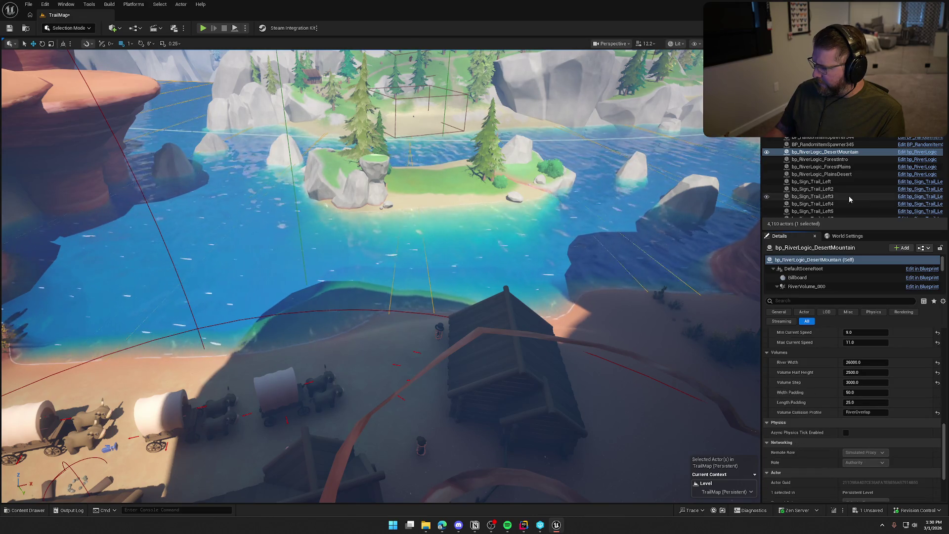
pyautogui.scroll(5, 827, 368)
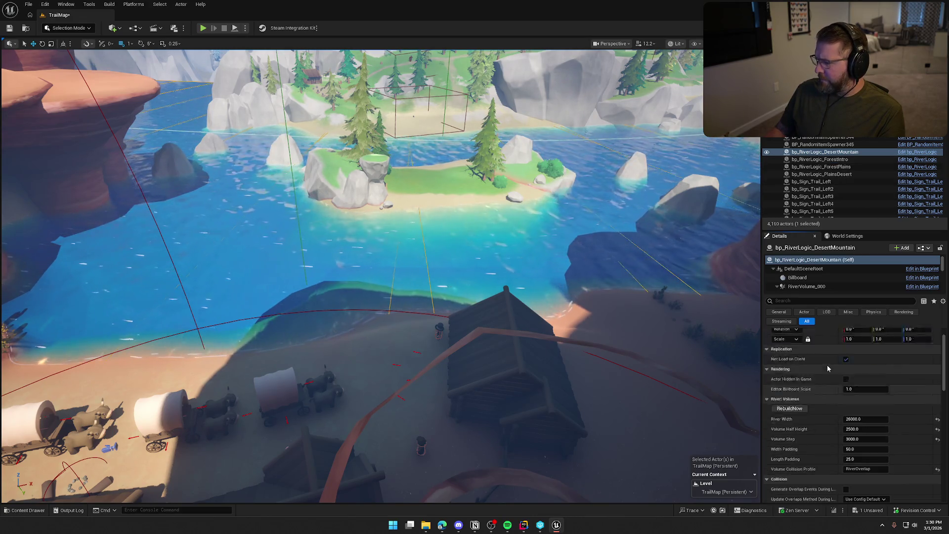
# Compare ForestIntro's 5000 river width with DesertMountain's by switching between them in the Outliner.
pyautogui.click(816, 159)
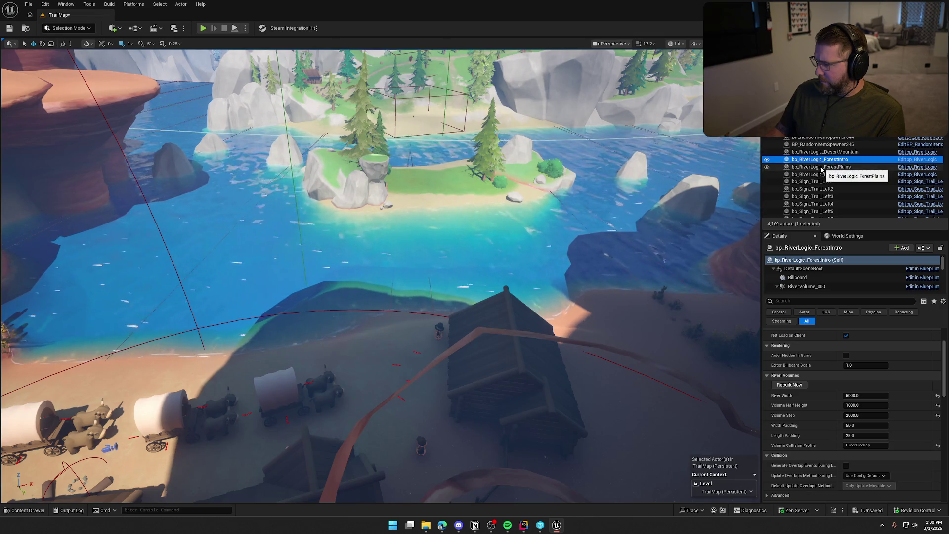
pyautogui.click(822, 168)
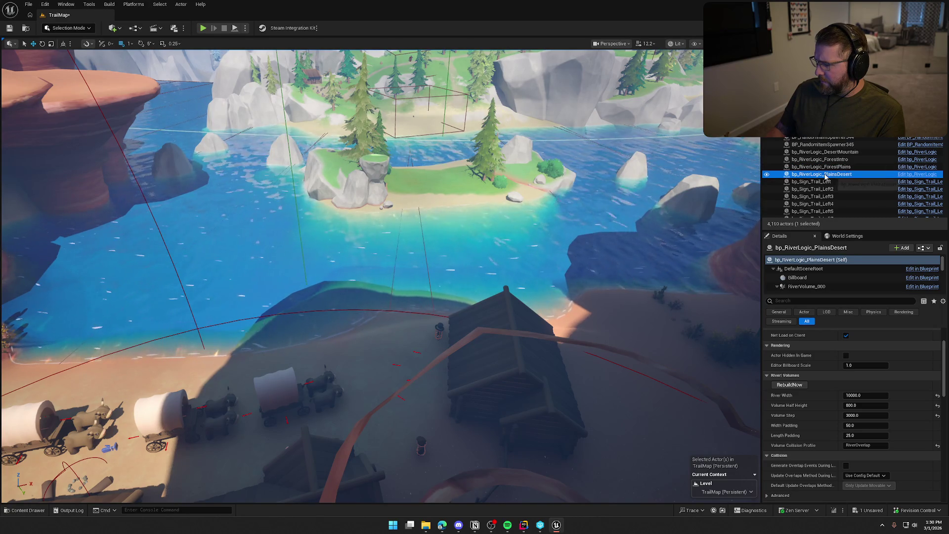
pyautogui.click(823, 159)
pyautogui.click(823, 152)
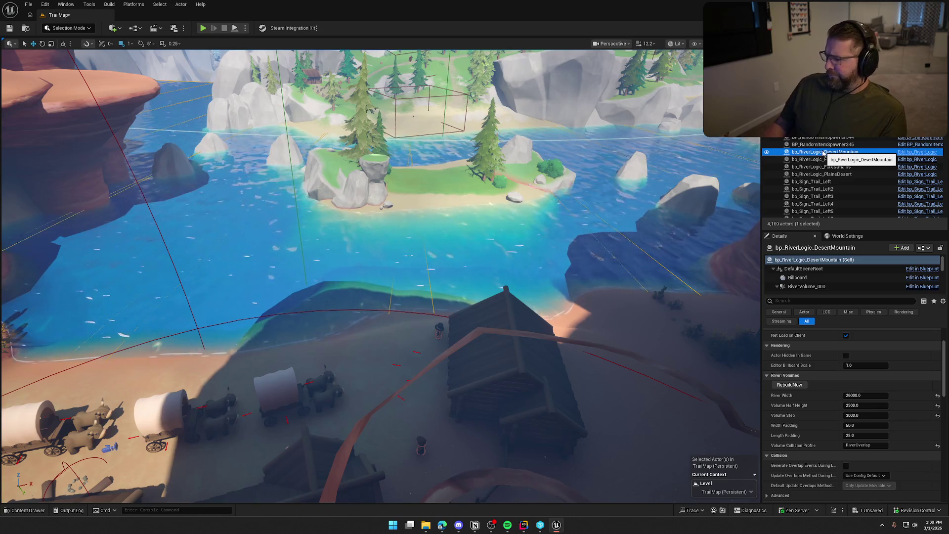
pyautogui.click(834, 159)
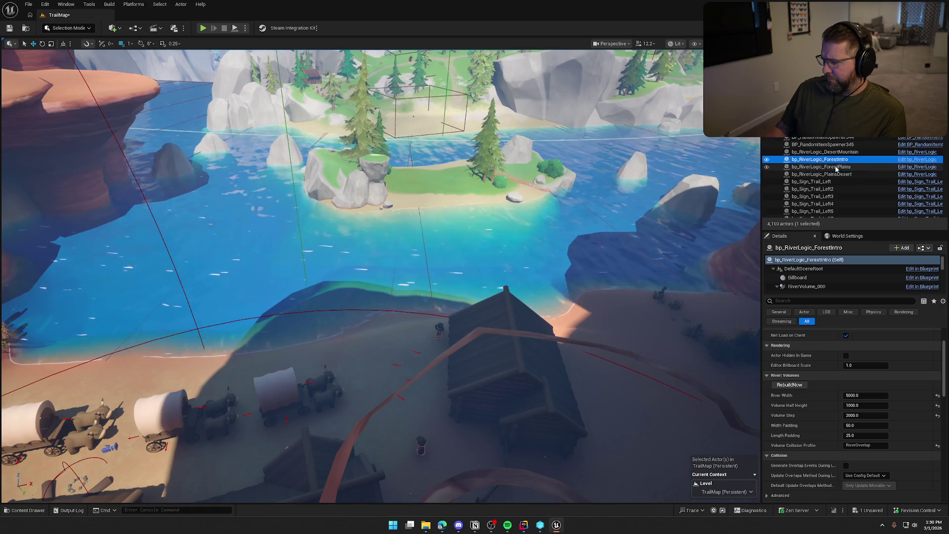
pyautogui.click(836, 154)
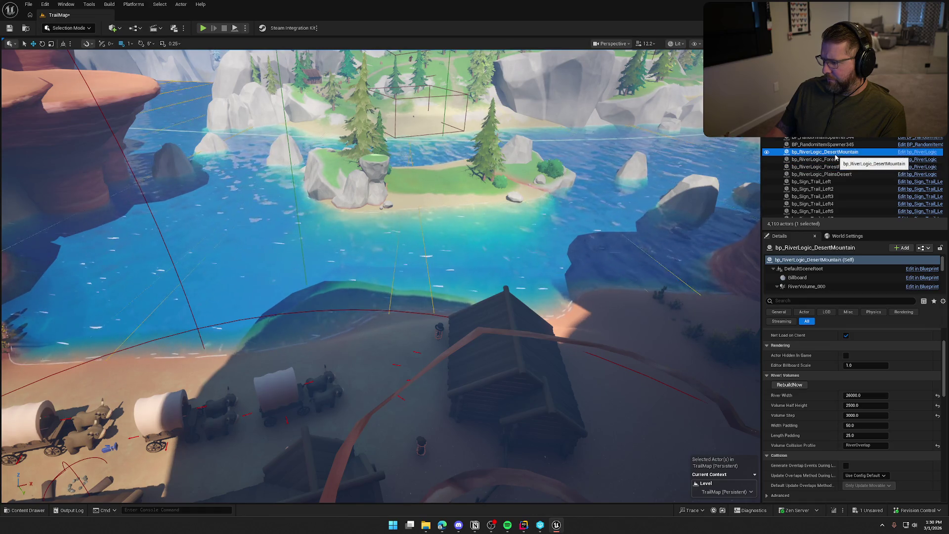
# Select the BP_StylizedRiver3 actor and rotate it about 33 degrees.
pyautogui.doubleClick(835, 153)
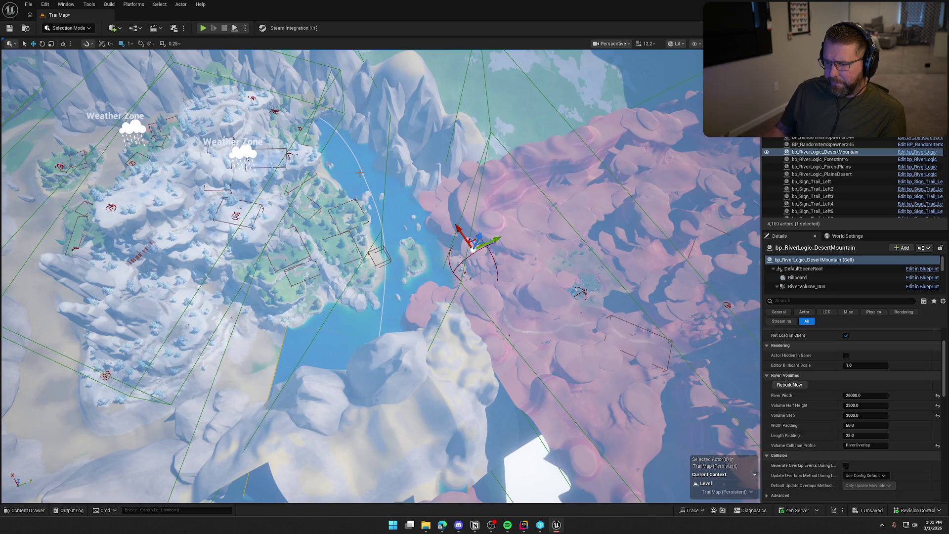
pyautogui.click(360, 173)
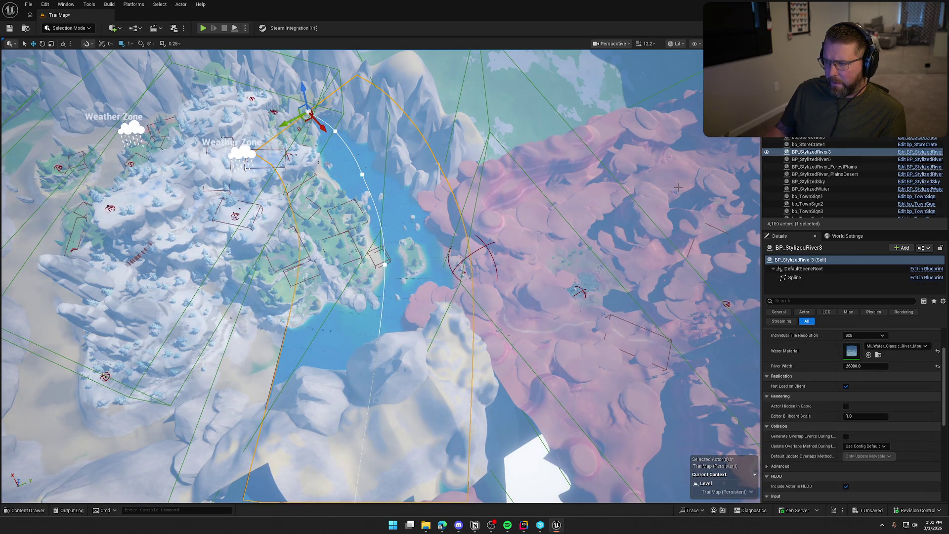
pyautogui.click(813, 277)
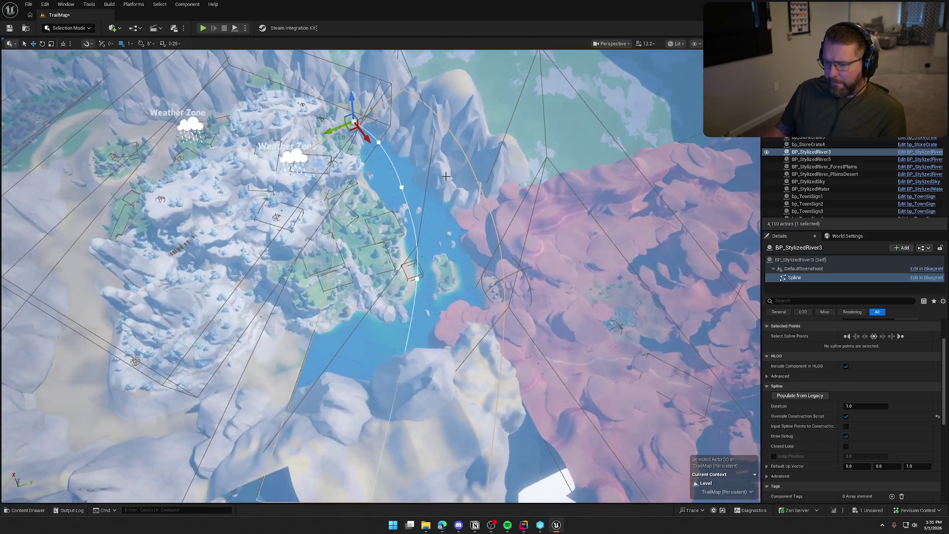
pyautogui.click(805, 259)
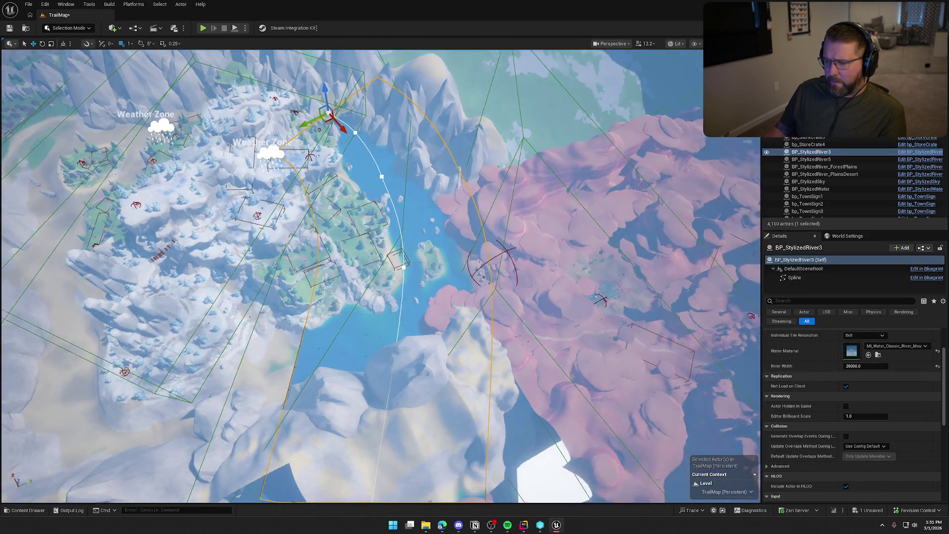
pyautogui.press('e')
pyautogui.moveTo(346, 96)
pyautogui.mouseDown()
pyautogui.moveTo(363, 106)
pyautogui.moveTo(386, 148)
pyautogui.moveTo(365, 132)
pyautogui.mouseUp()
# Move the river up and right into the snowy canyon, then select its Spline component.
pyautogui.press('w')
pyautogui.moveTo(380, 277); pyautogui.dragTo(311, 277)
pyautogui.moveTo(395, 127)
pyautogui.mouseDown()
pyautogui.moveTo(466, 141)
pyautogui.moveTo(453, 135)
pyautogui.mouseUp()
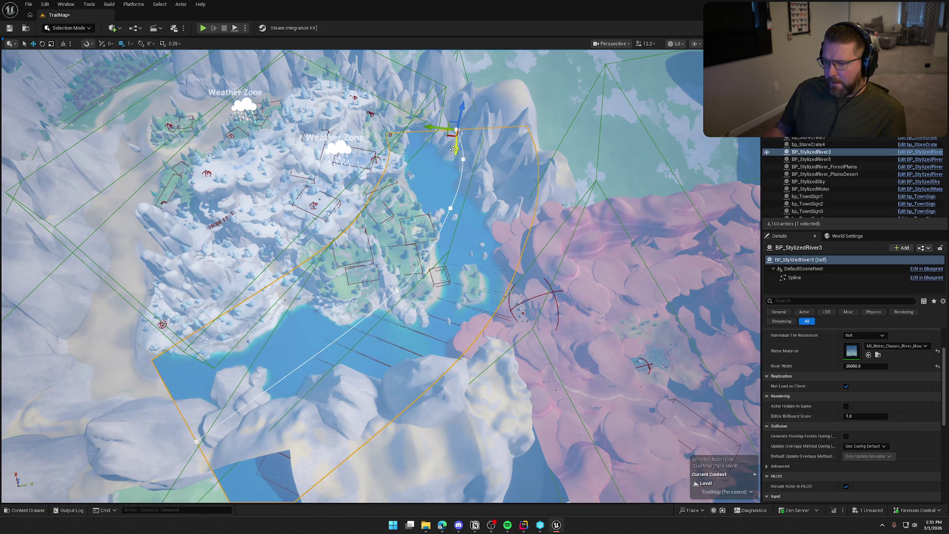
pyautogui.moveTo(450, 137); pyautogui.dragTo(457, 124)
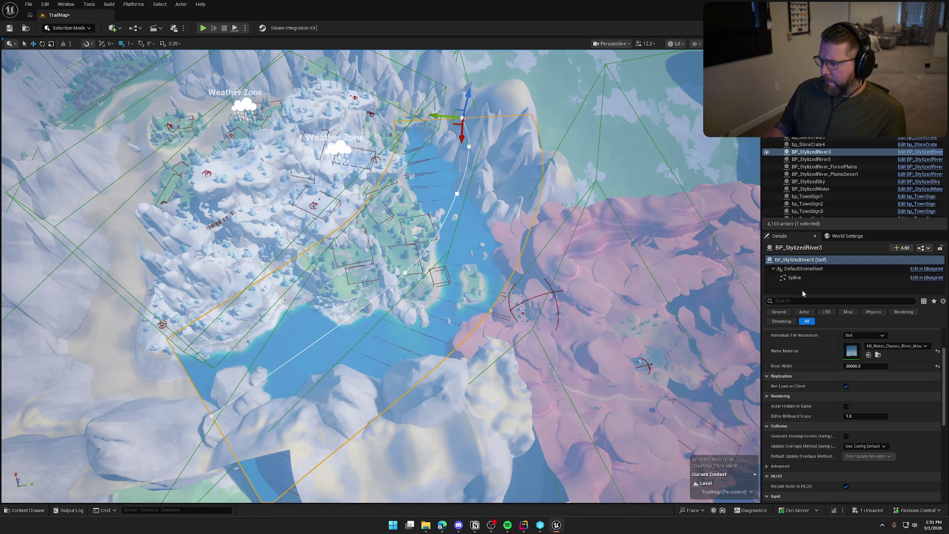
pyautogui.click(467, 170)
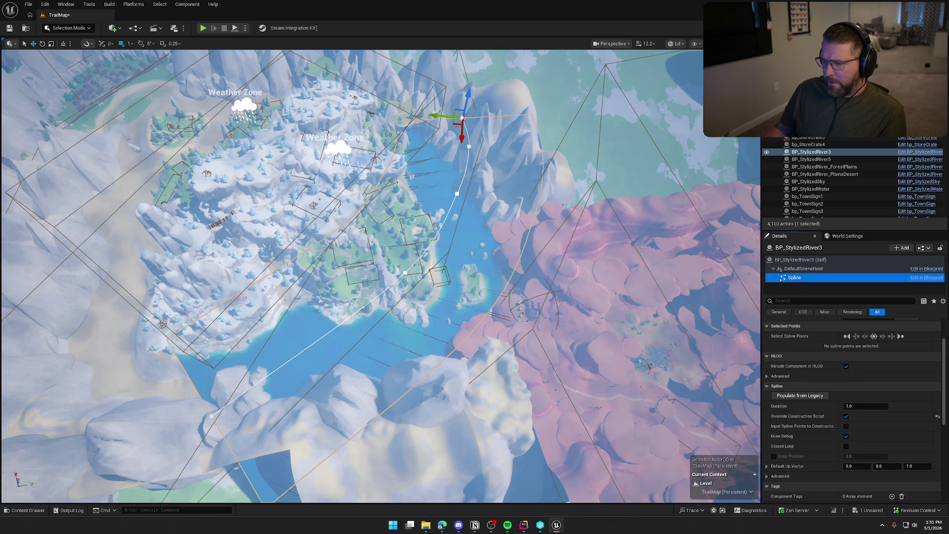
# Move a river spline point down and right and turn it about -19 degrees.
pyautogui.click(469, 147)
pyautogui.click(455, 191)
pyautogui.moveTo(447, 200); pyautogui.dragTo(459, 204)
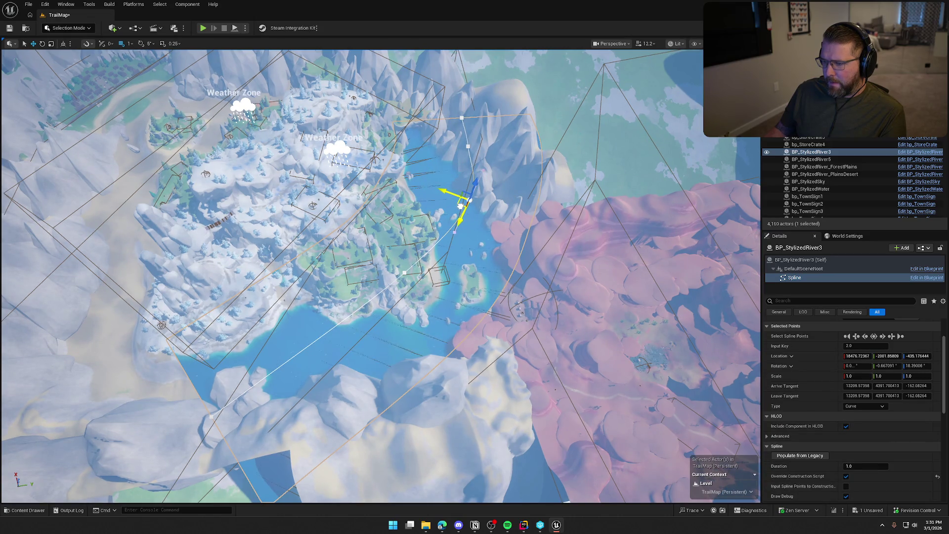
pyautogui.scroll(5, 460, 206)
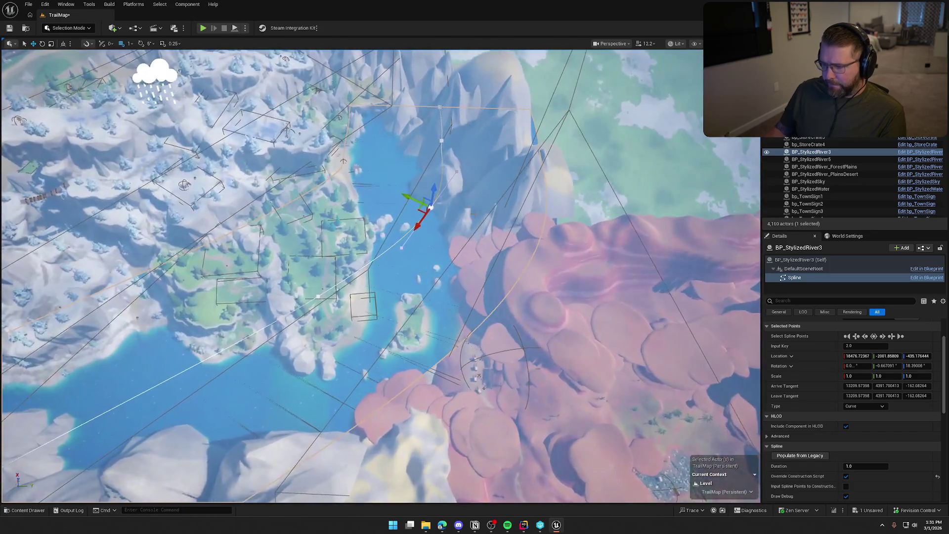
pyautogui.press('e')
pyautogui.moveTo(415, 238); pyautogui.dragTo(422, 242)
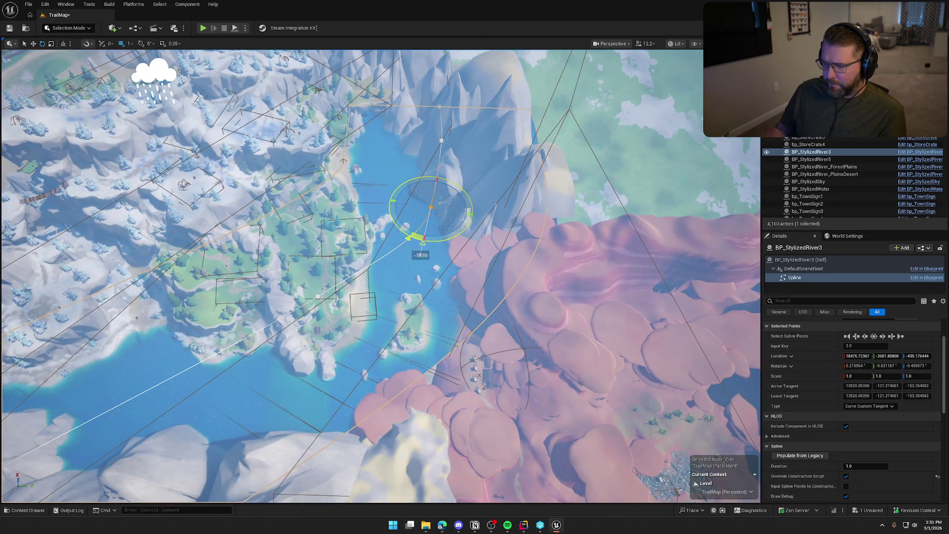
# Adjust the second spline point's curve direction and nudge the next point along the channel.
pyautogui.click(441, 141)
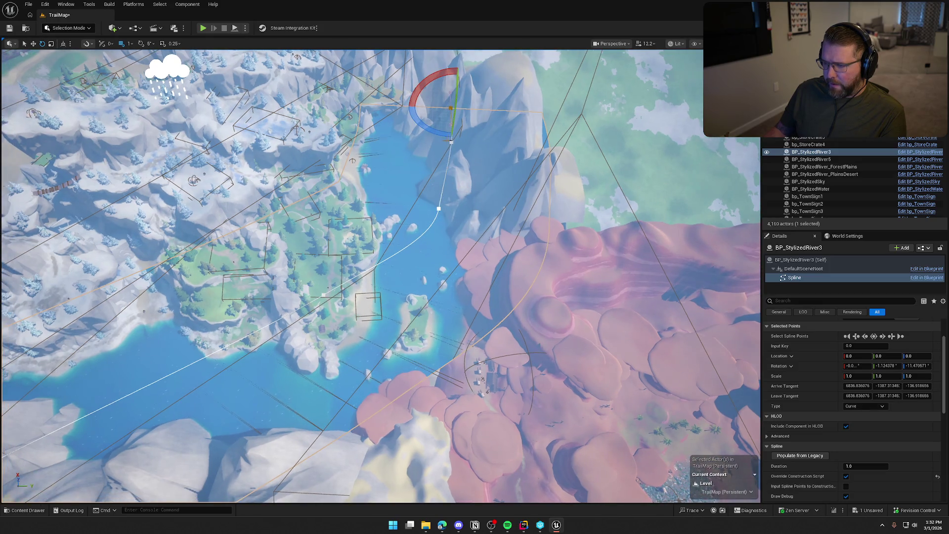
pyautogui.click(450, 142)
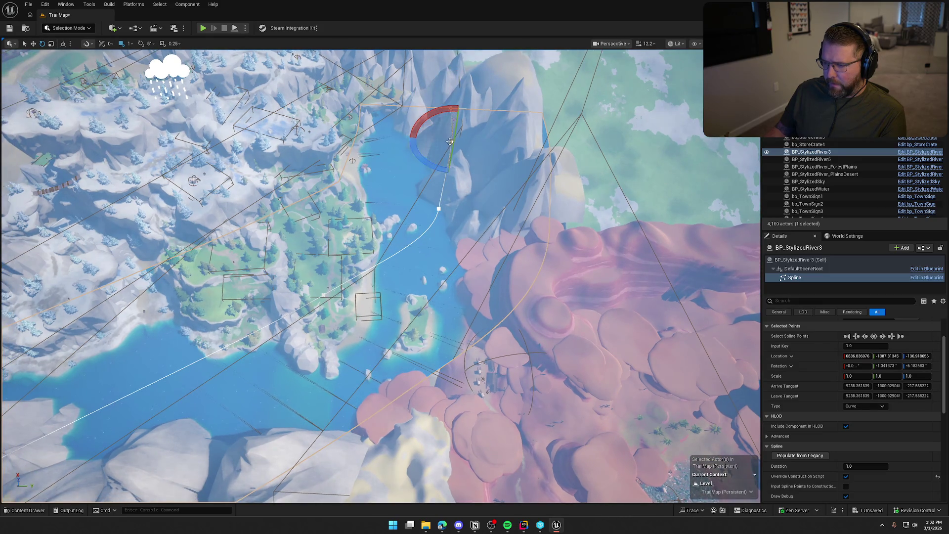
pyautogui.moveTo(430, 164); pyautogui.dragTo(450, 108)
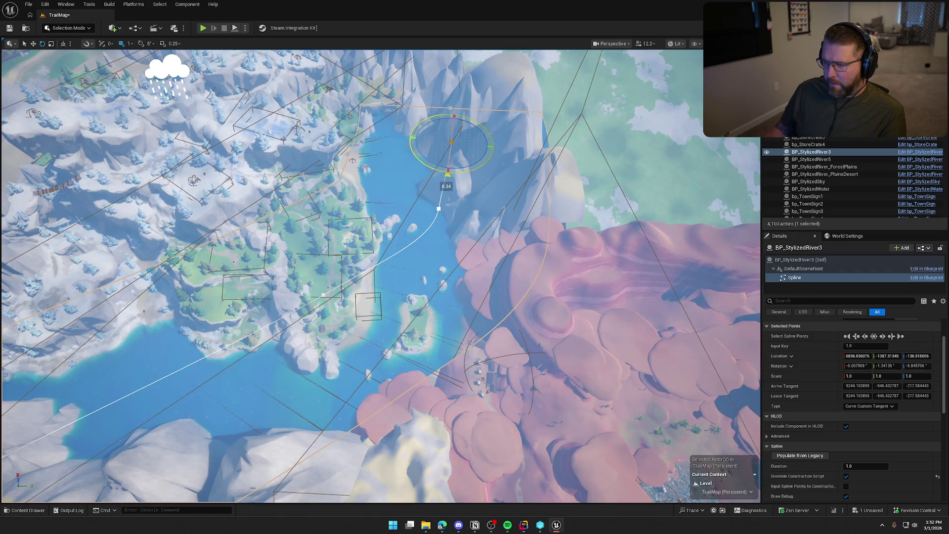
pyautogui.moveTo(435, 169); pyautogui.dragTo(436, 170)
pyautogui.click(434, 221)
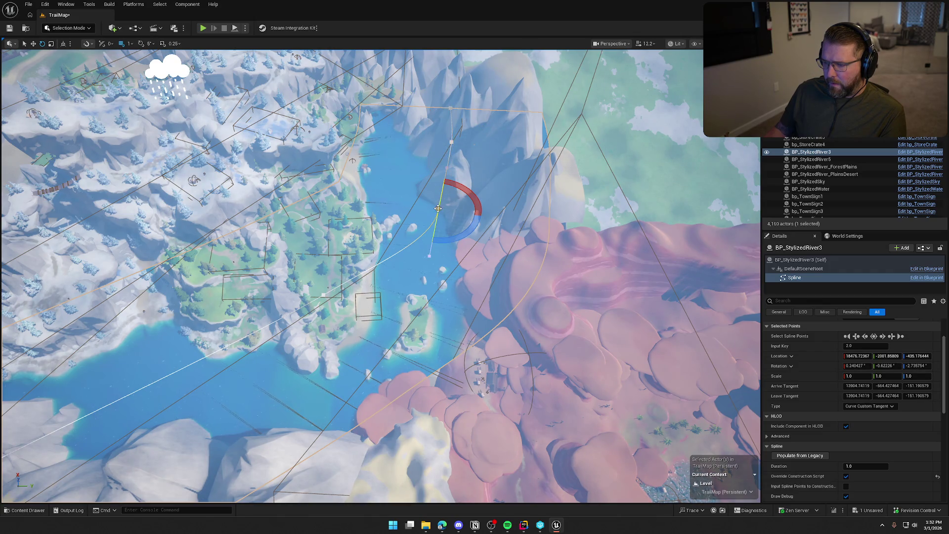
pyautogui.moveTo(430, 217); pyautogui.dragTo(435, 218)
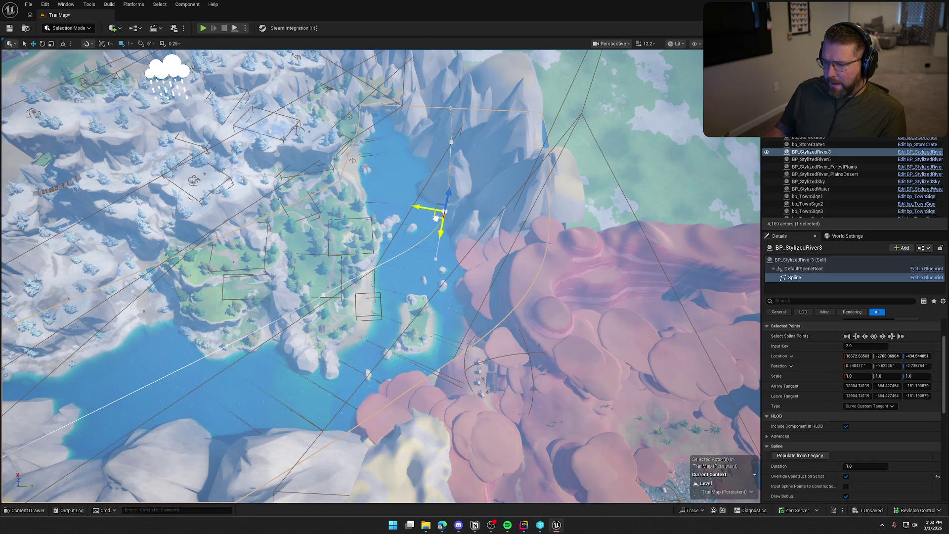
# Add a new spline point in the channel, rotate it, and move point 4 down into the canyon.
pyautogui.keyDown('ctrl'); pyautogui.click(326, 294); pyautogui.keyUp('ctrl')
pyautogui.moveTo(310, 295)
pyautogui.mouseDown()
pyautogui.moveTo(368, 373)
pyautogui.moveTo(341, 401)
pyautogui.moveTo(345, 414)
pyautogui.mouseUp()
pyautogui.press('e')
pyautogui.moveTo(500, 233); pyautogui.dragTo(475, 250)
pyautogui.click(172, 312)
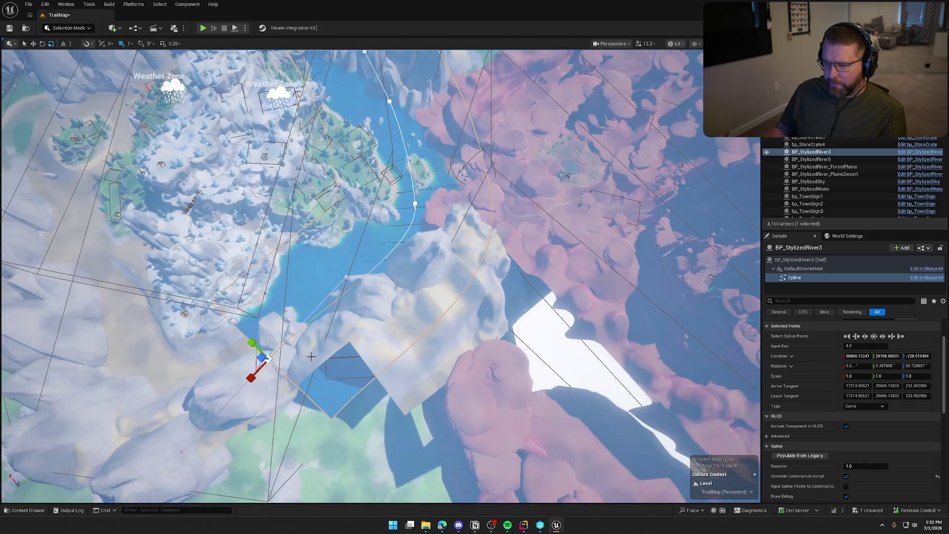
pyautogui.moveTo(256, 359); pyautogui.dragTo(420, 414)
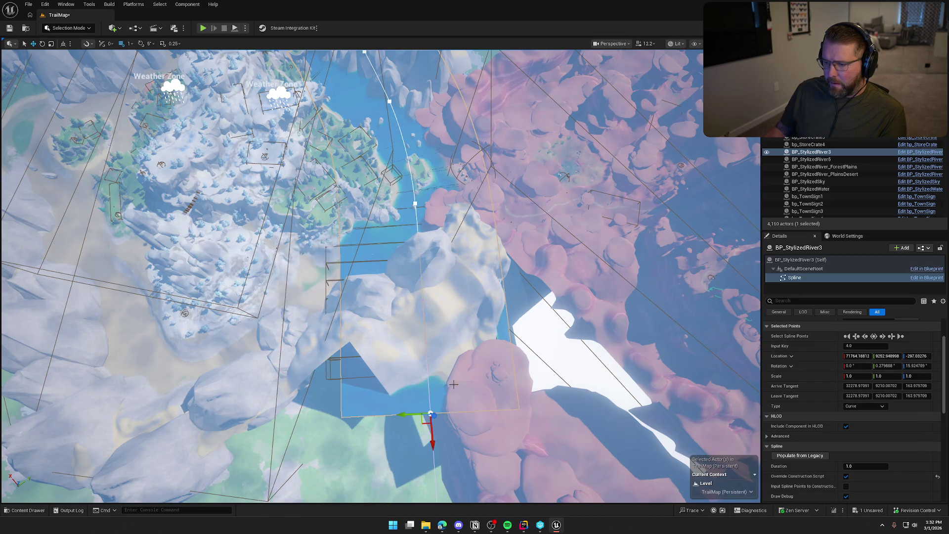
pyautogui.scroll(-5, 464, 275)
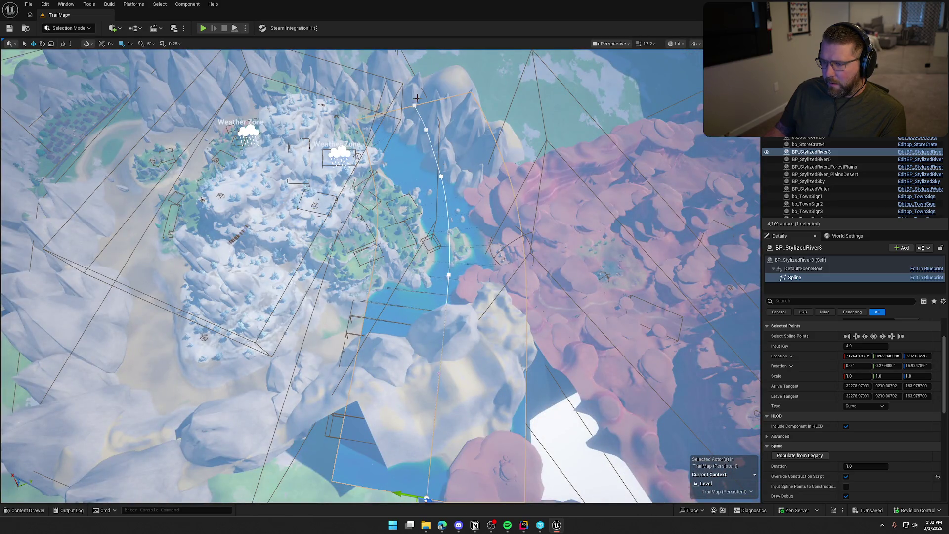
# Pull the top end point left and down, then add three points along the water channel.
pyautogui.click(415, 105)
pyautogui.moveTo(413, 109); pyautogui.dragTo(375, 128)
pyautogui.click(427, 130)
pyautogui.moveTo(423, 136); pyautogui.dragTo(401, 151)
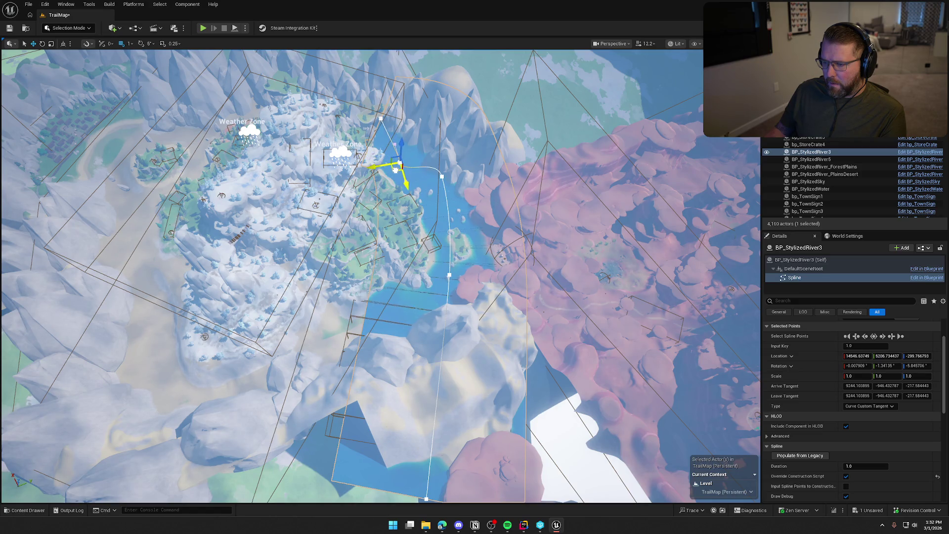
pyautogui.click(442, 176)
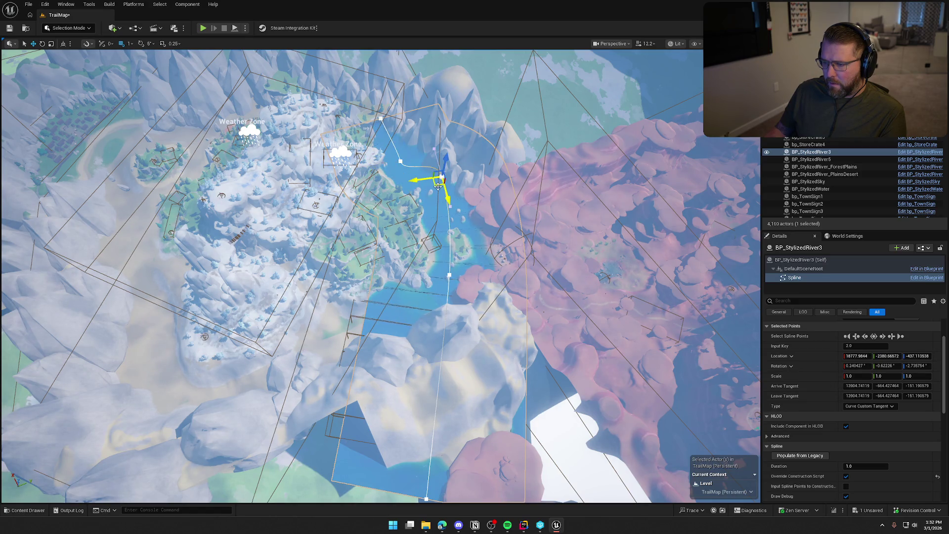
pyautogui.moveTo(436, 184)
pyautogui.mouseDown()
pyautogui.moveTo(413, 225)
pyautogui.moveTo(428, 228)
pyautogui.mouseUp()
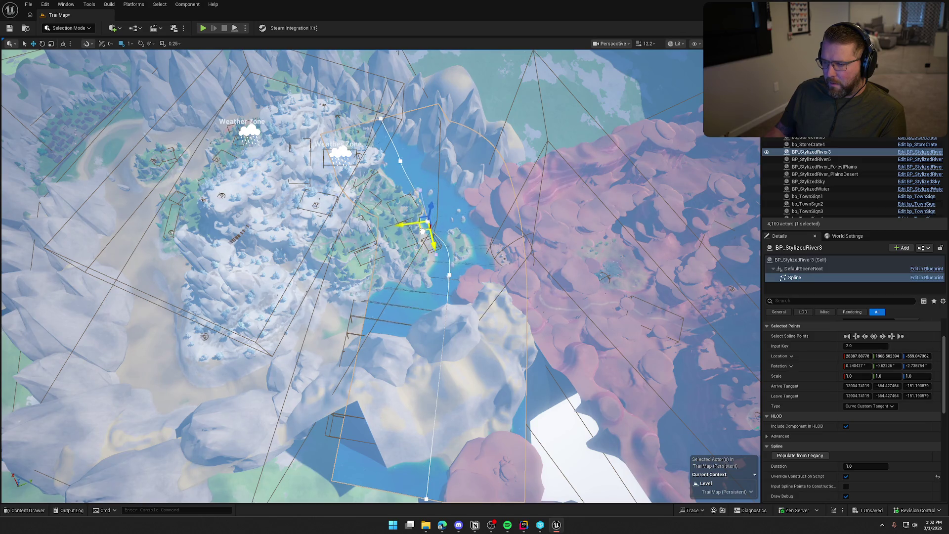
pyautogui.press('Down')
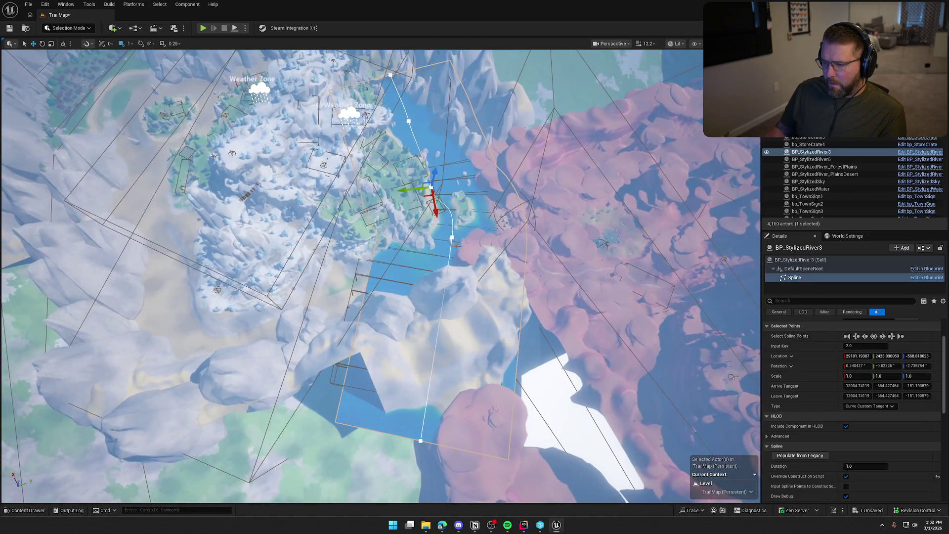
pyautogui.click(452, 235)
pyautogui.moveTo(446, 245)
pyautogui.mouseDown()
pyautogui.moveTo(418, 279)
pyautogui.moveTo(432, 309)
pyautogui.mouseUp()
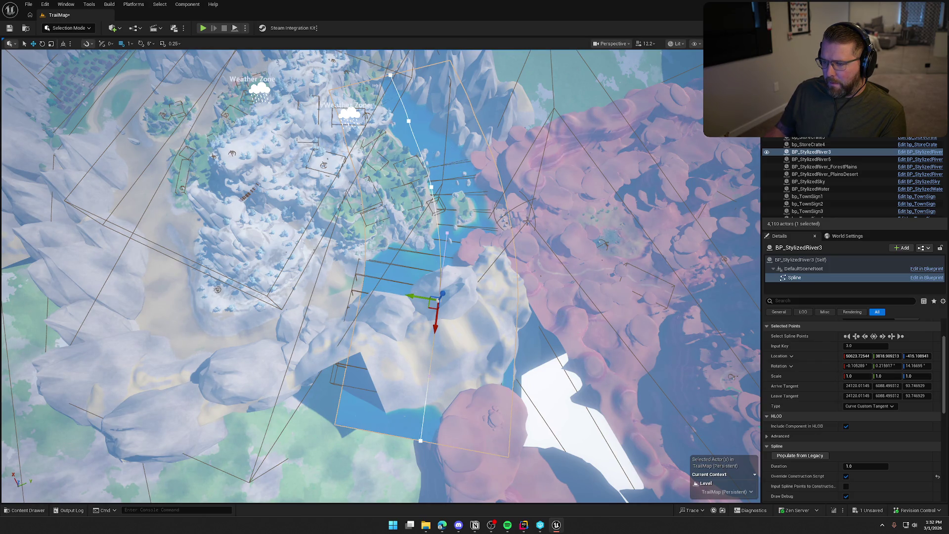
pyautogui.scroll(3, 381, 275)
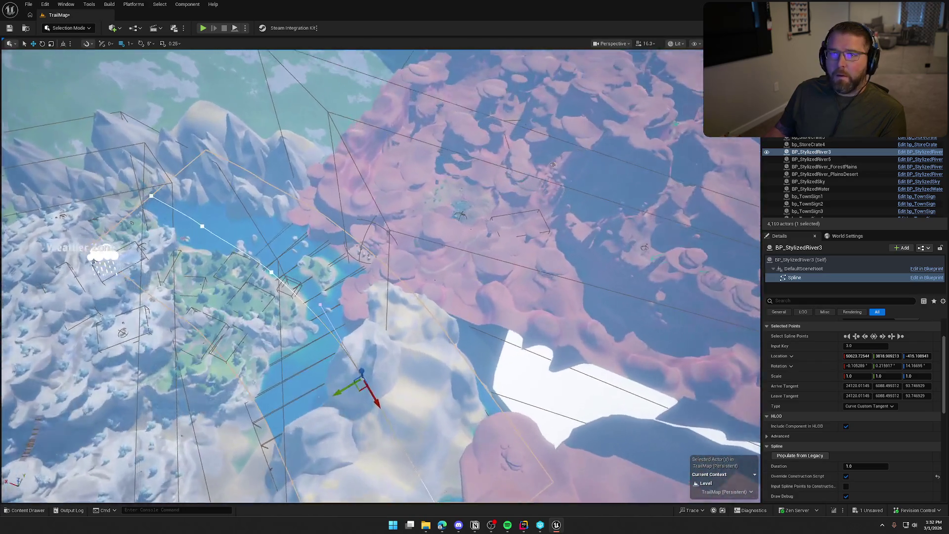
pyautogui.scroll(5, 390, 237)
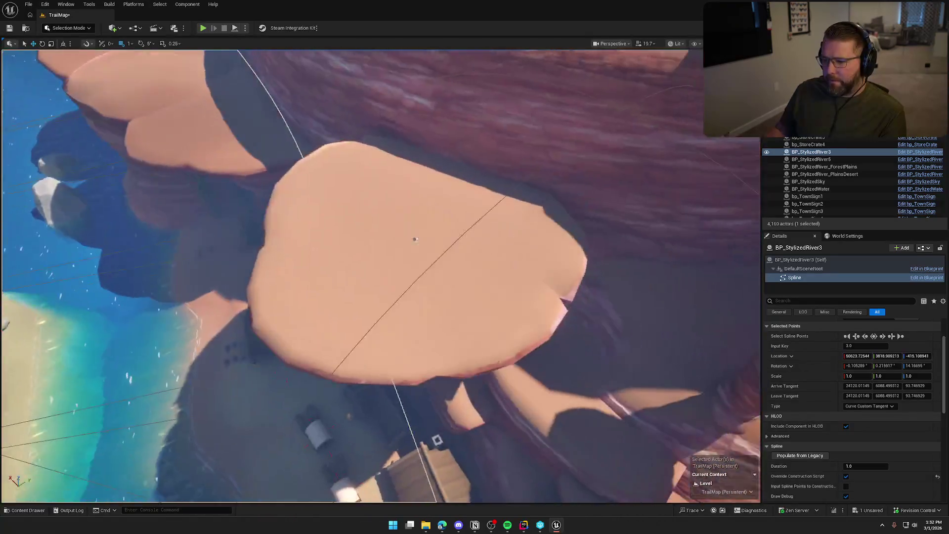
# Select bp_RiverLogic_DesertMountain and rebuild its river volumes with RebuildNow, inspecting them under the rock.
pyautogui.click(386, 235)
pyautogui.scroll(-5, 381, 228)
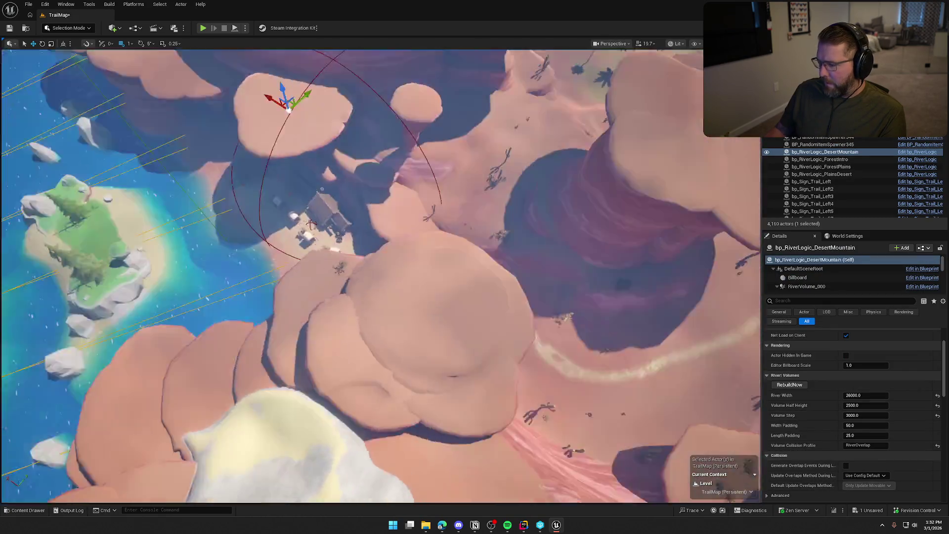
pyautogui.moveTo(381, 227); pyautogui.dragTo(395, 297)
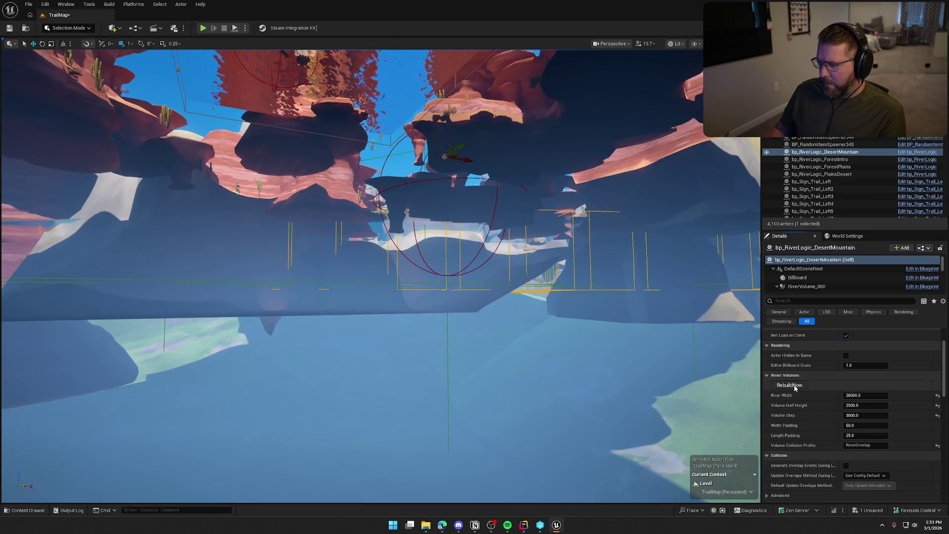
pyautogui.click(789, 385)
pyautogui.moveTo(381, 277); pyautogui.dragTo(365, 312)
pyautogui.moveTo(575, 341); pyautogui.dragTo(565, 341)
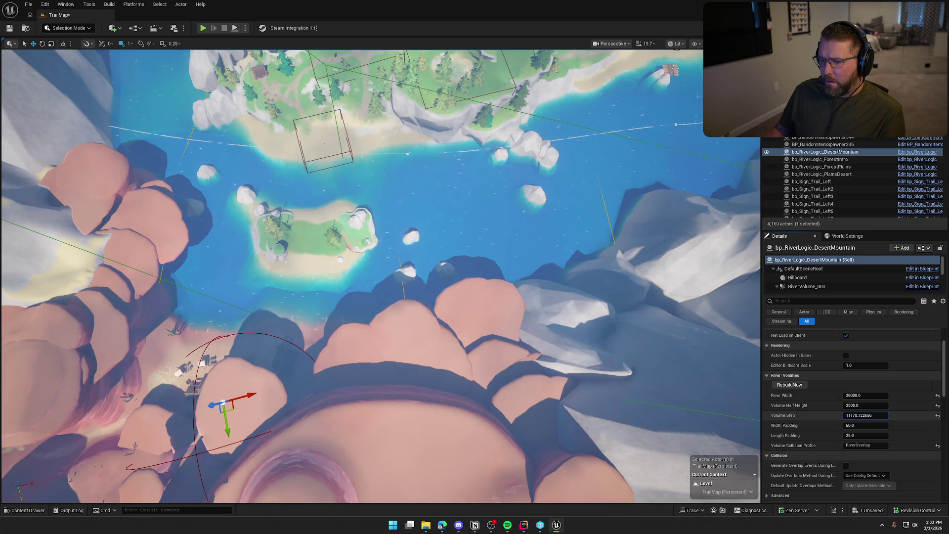
pyautogui.moveTo(601, 304); pyautogui.dragTo(601, 230)
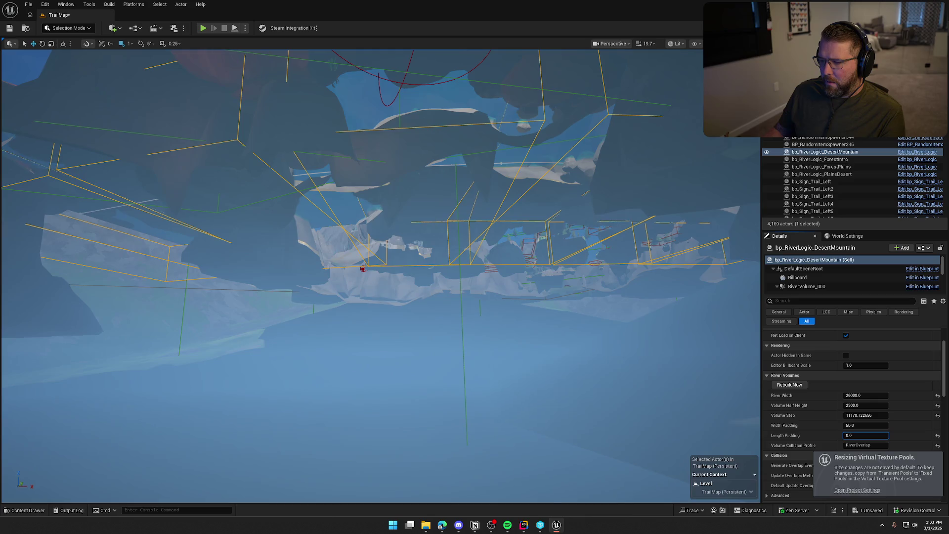
# Raise Length Padding from 25 to 1500, trying 1000 first, and inspect the volumes.
pyautogui.click(862, 432)
pyautogui.write('1000')
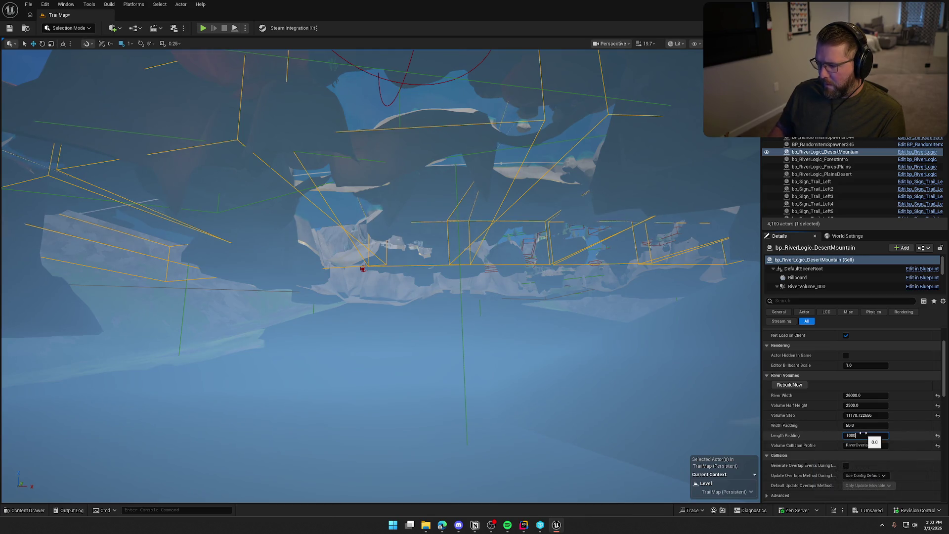
pyautogui.press('Return')
pyautogui.moveTo(375, 297); pyautogui.dragTo(399, 255)
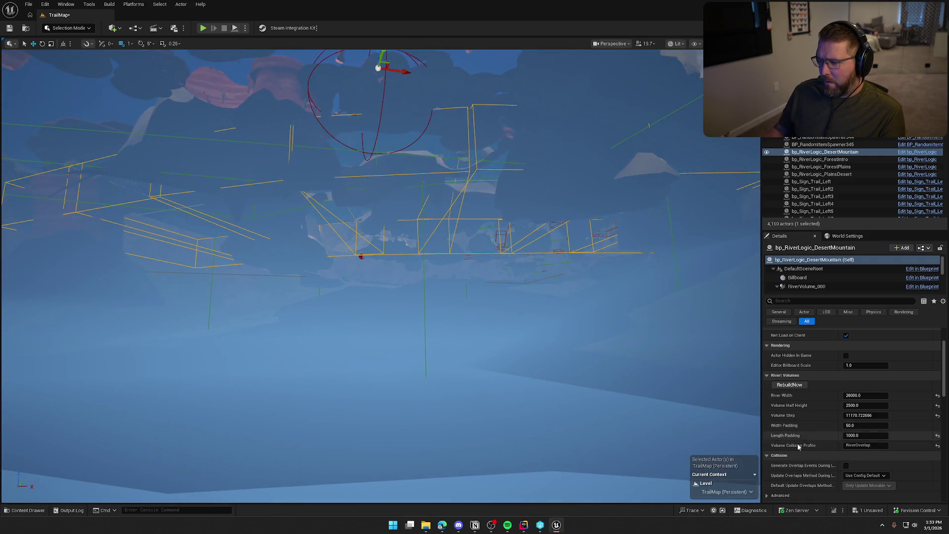
pyautogui.press('Return')
pyautogui.moveTo(376, 276)
pyautogui.mouseDown()
pyautogui.moveTo(316, 237)
pyautogui.moveTo(316, 297)
pyautogui.moveTo(341, 271)
pyautogui.moveTo(307, 288)
pyautogui.mouseUp()
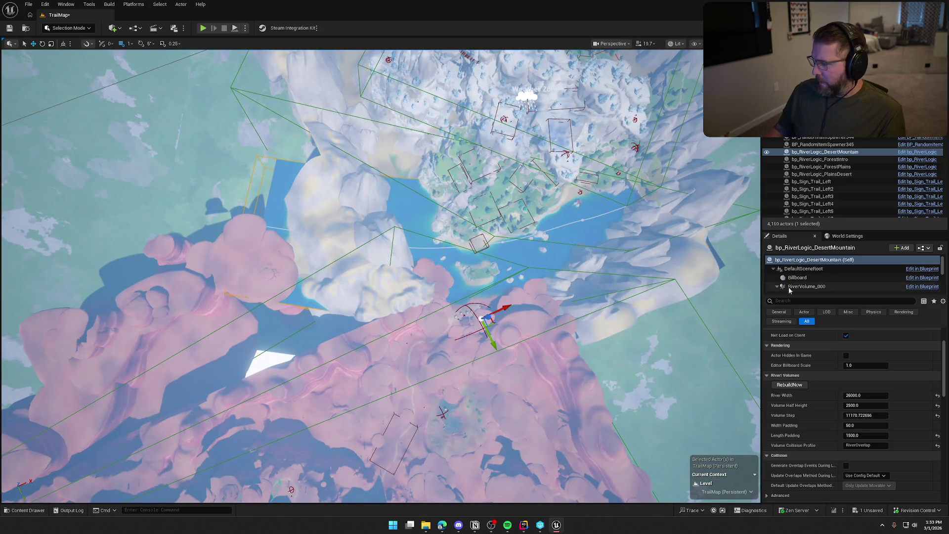
# Delete the left end point of BP_StylizedRiver3's spline.
pyautogui.click(552, 241)
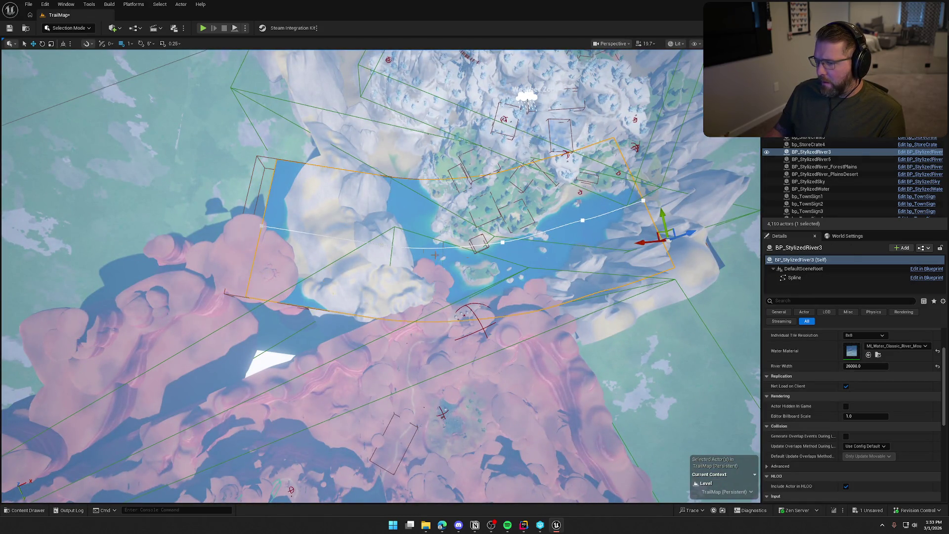
pyautogui.click(794, 278)
pyautogui.click(261, 226)
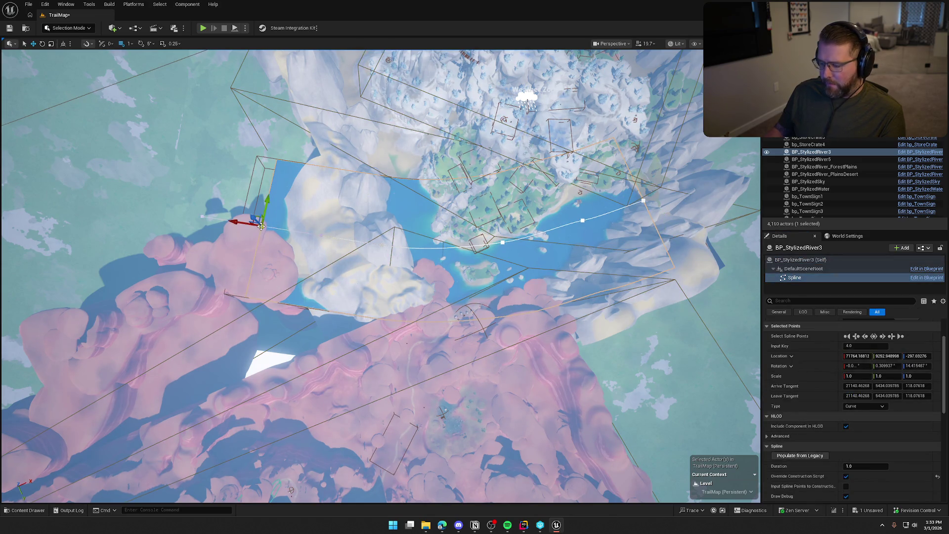
pyautogui.press('Delete')
pyautogui.moveTo(262, 226); pyautogui.dragTo(310, 169)
# Drag spline point 3 up toward the snowy mountain to roughly 55822, 2644, -401.
pyautogui.click(407, 180)
pyautogui.moveTo(420, 175)
pyautogui.mouseDown()
pyautogui.moveTo(391, 107)
pyautogui.moveTo(400, 106)
pyautogui.moveTo(407, 176)
pyautogui.mouseUp()
pyautogui.press('e')
pyautogui.press('r')
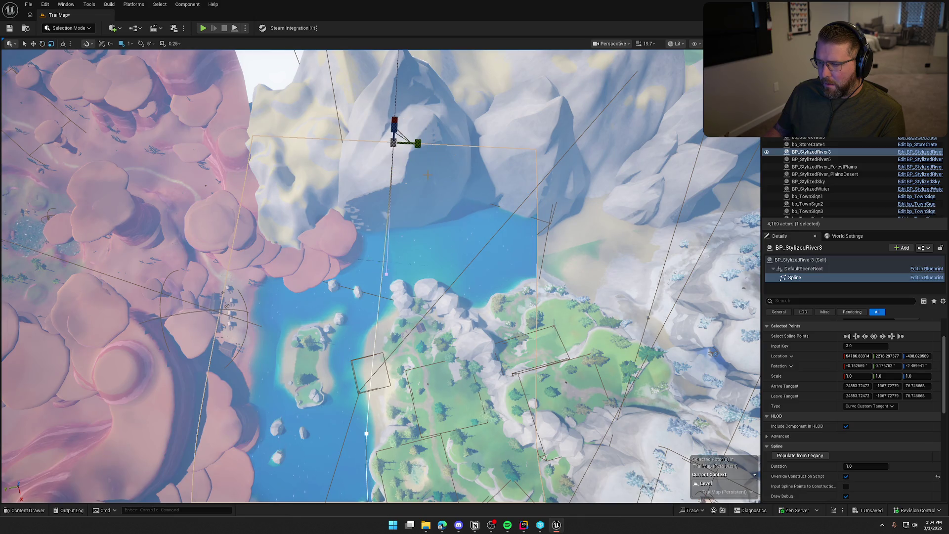
pyautogui.moveTo(403, 133); pyautogui.dragTo(411, 119)
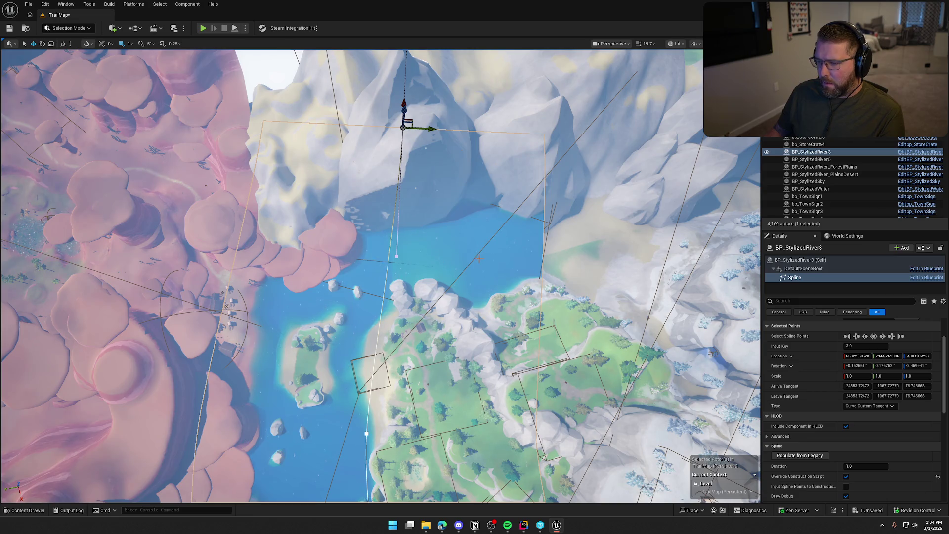
pyautogui.press('w')
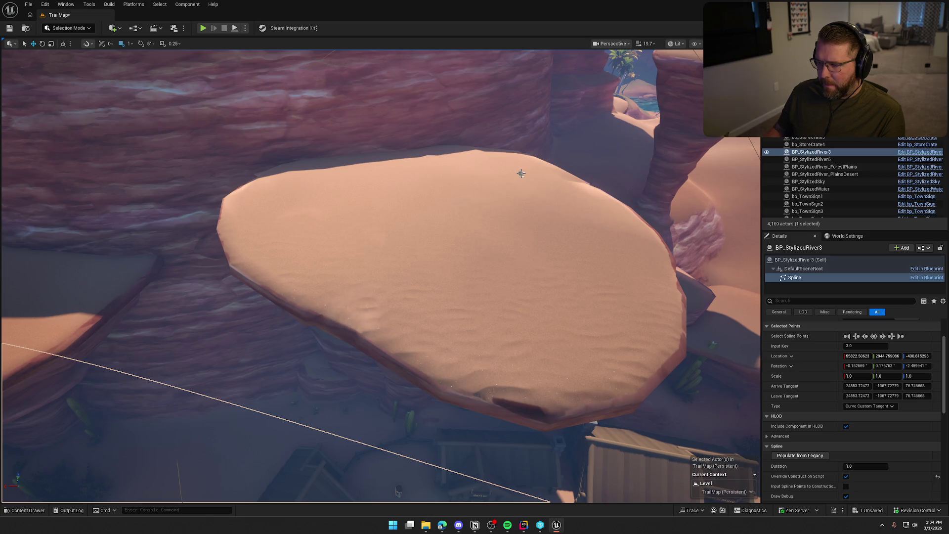
pyautogui.click(521, 173)
pyautogui.scroll(-10, 514, 188)
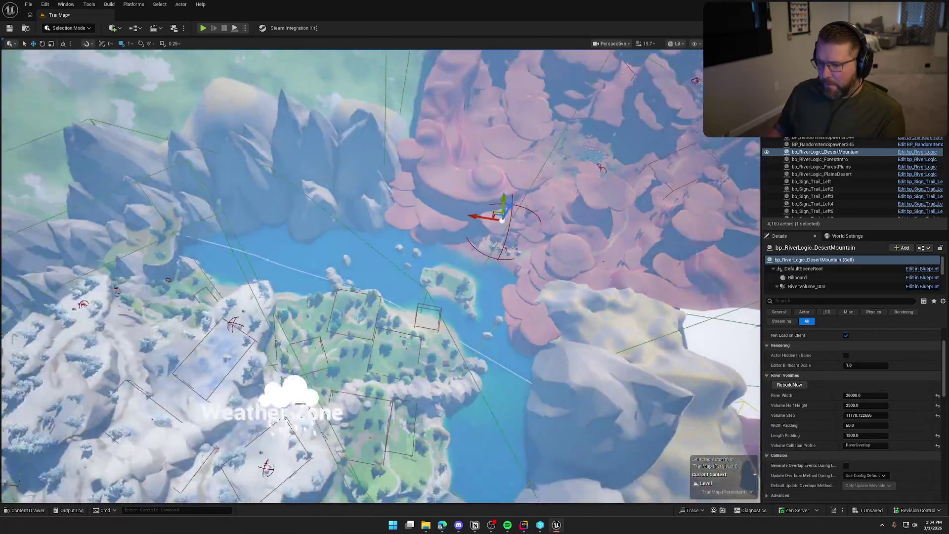
# Clear the selection and save TrailMap with Ctrl+S.
pyautogui.scroll(2, 381, 277)
pyautogui.scroll(2, 380, 277)
pyautogui.press('Escape')
pyautogui.moveTo(559, 352); pyautogui.dragTo(504, 217)
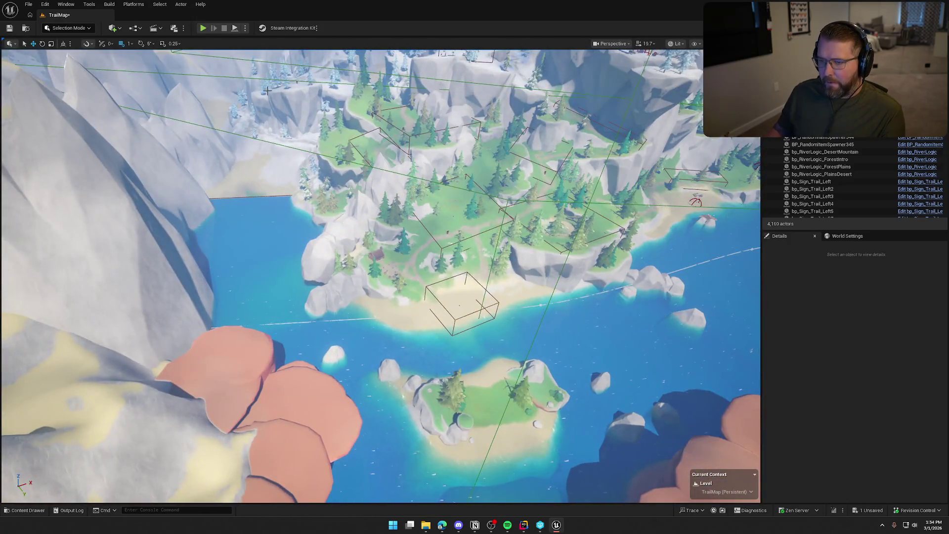
pyautogui.hotkey('ctrl', 's')
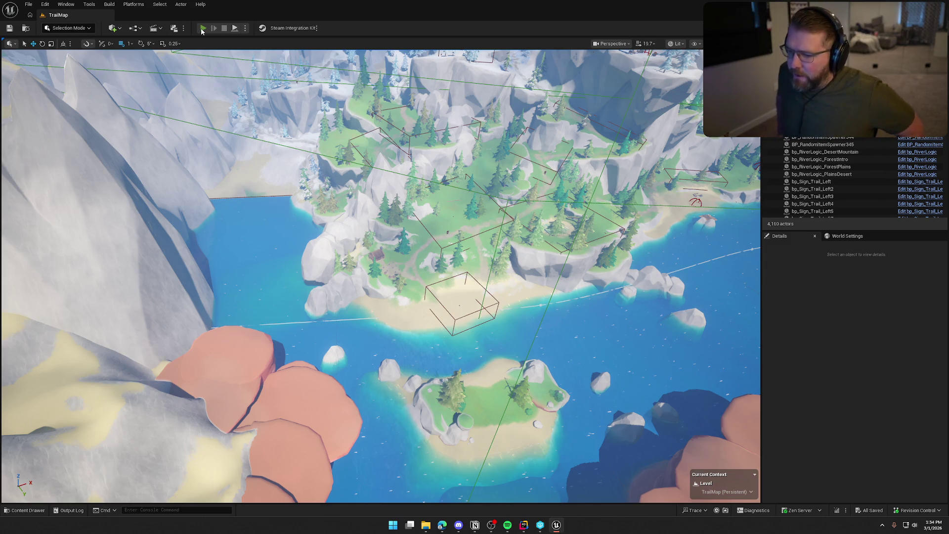
# Start Play in Editor and run Checkpoint 3 from the console to respawn at the Trailhead Trading Post.
pyautogui.click(203, 28)
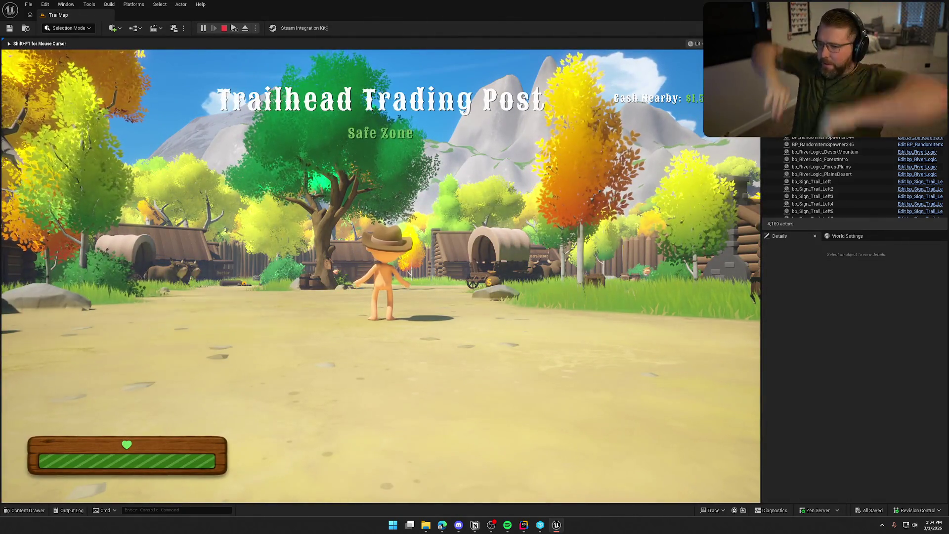
pyautogui.press('w')
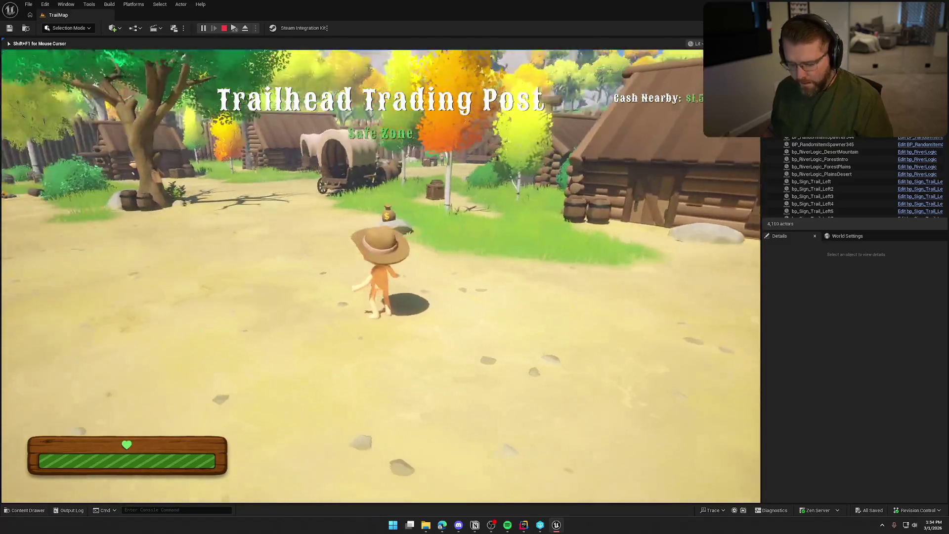
pyautogui.press('Up')
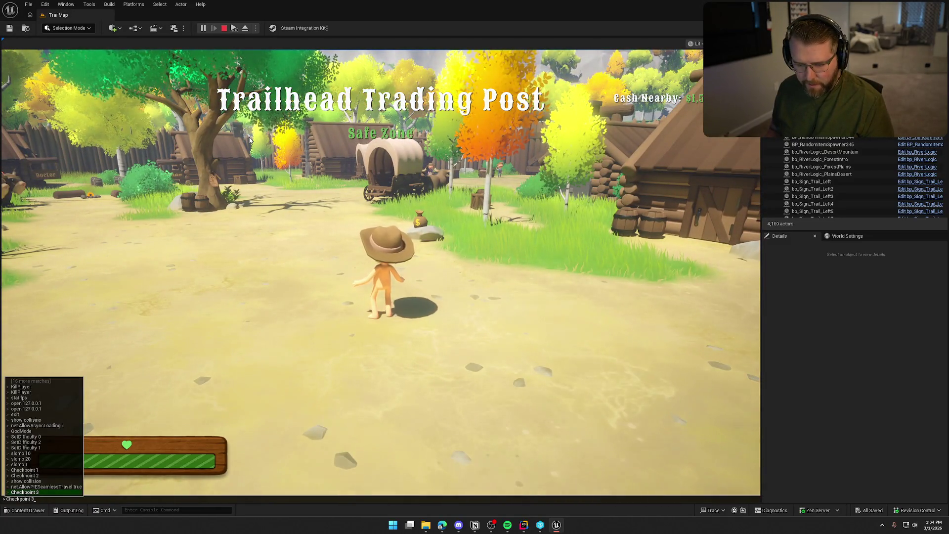
pyautogui.press('Return')
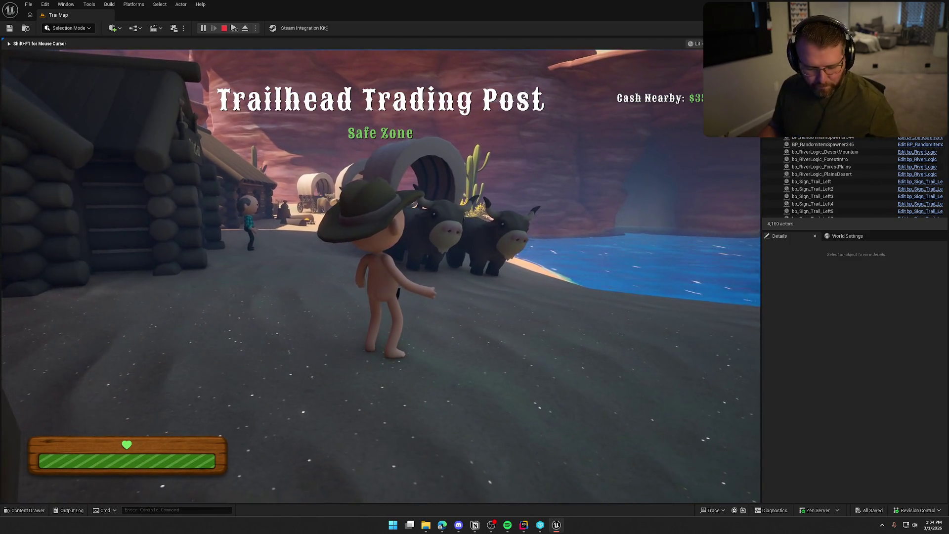
# Travel toward the water and along the reshaped riverbank, turn the wagon around, then stop the playtest.
pyautogui.press('w')
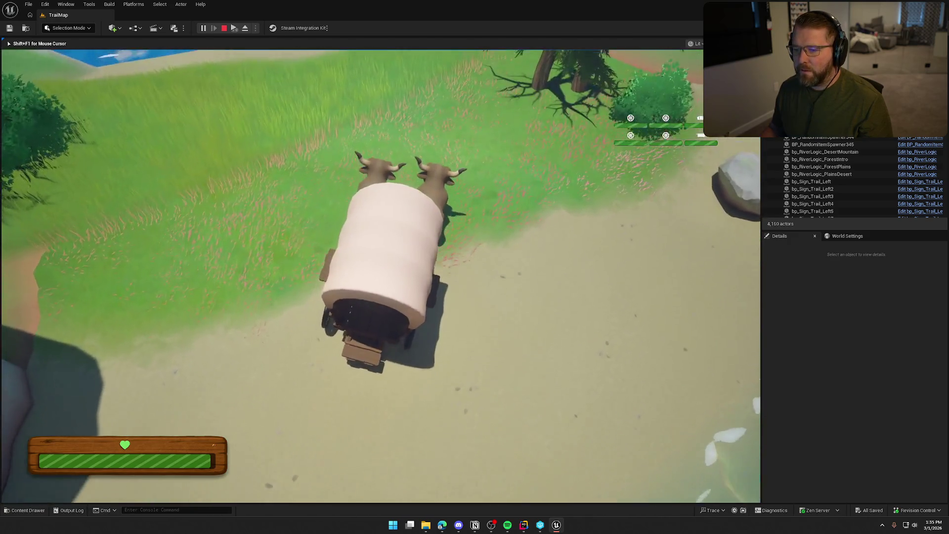
pyautogui.press('a')
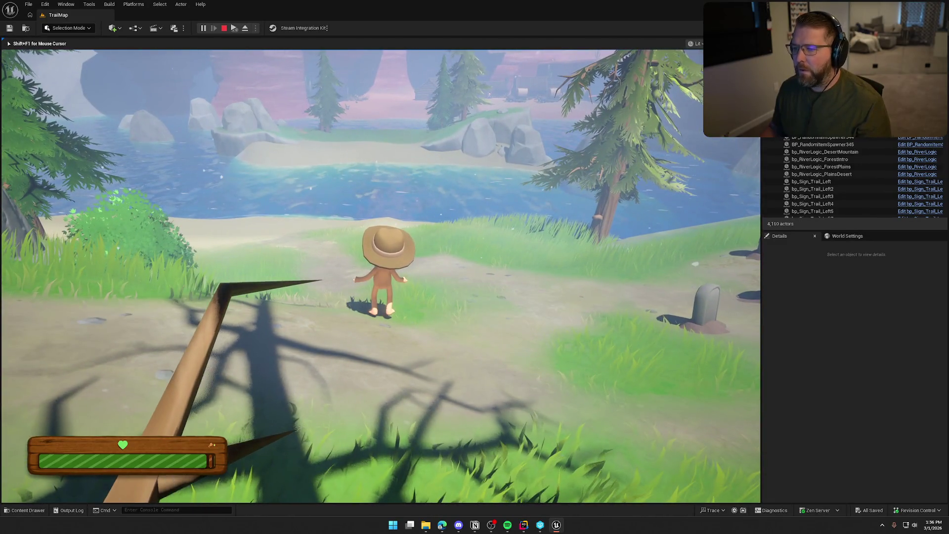
pyautogui.press('Escape')
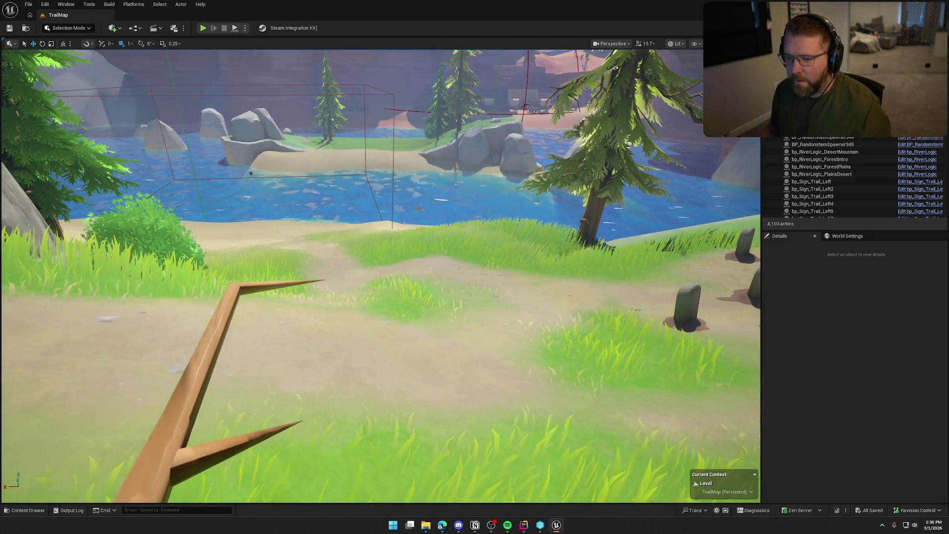
# Fly the camera up and across to an aerial view over the snowy weather-zone island.
pyautogui.press('e')
pyautogui.press('s')
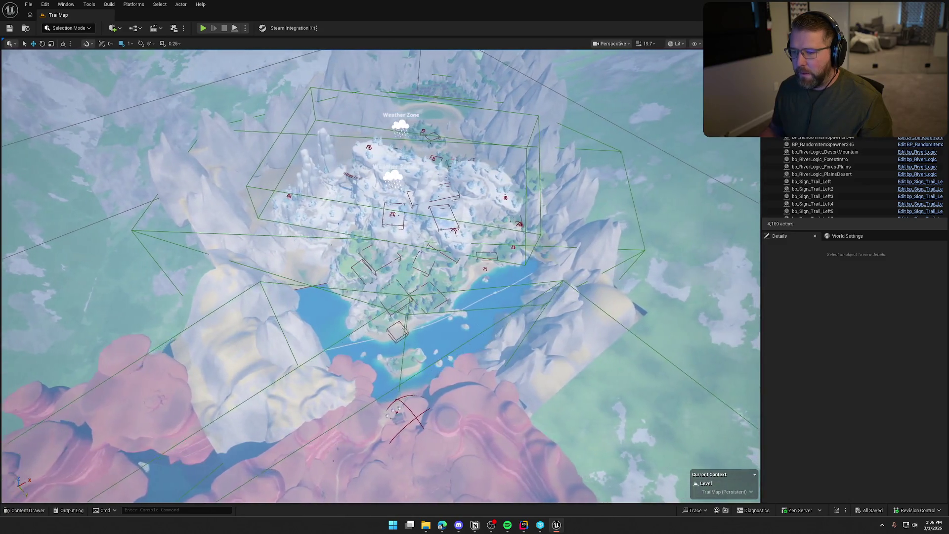
pyautogui.press('d')
pyautogui.press('w')
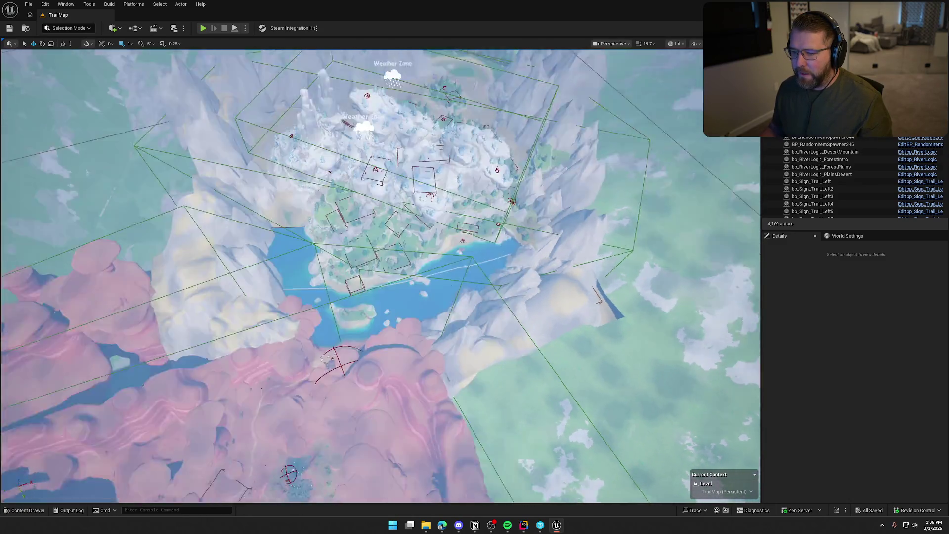
pyautogui.press('d')
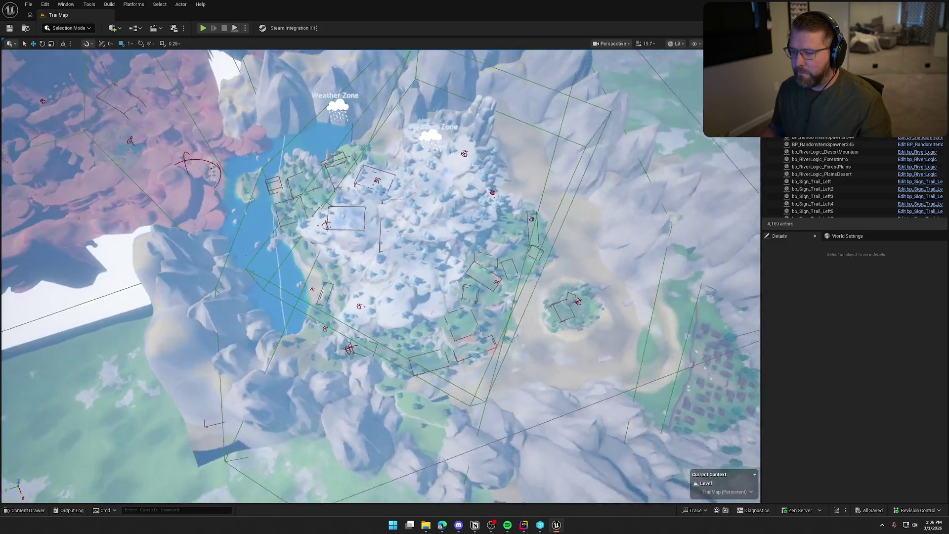
pyautogui.press('a')
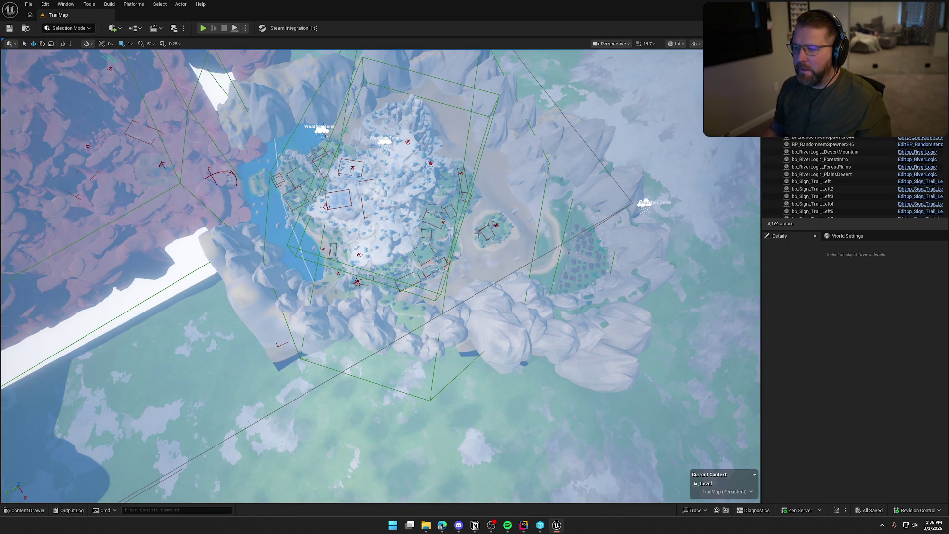
# Tilt, zoom and swing the view to survey the river between the snowy canyon and pink mesas.
pyautogui.moveTo(507, 210); pyautogui.dragTo(450, 207)
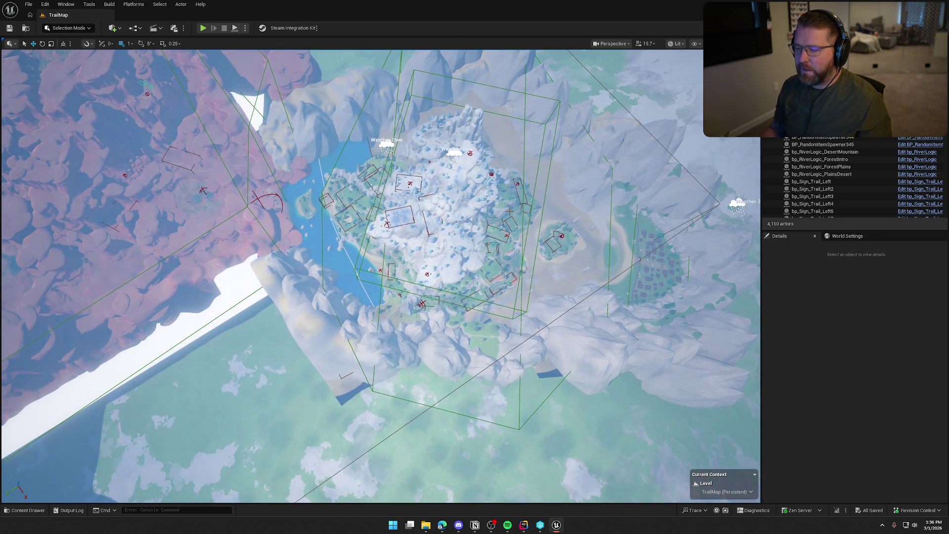
pyautogui.scroll(10, 381, 275)
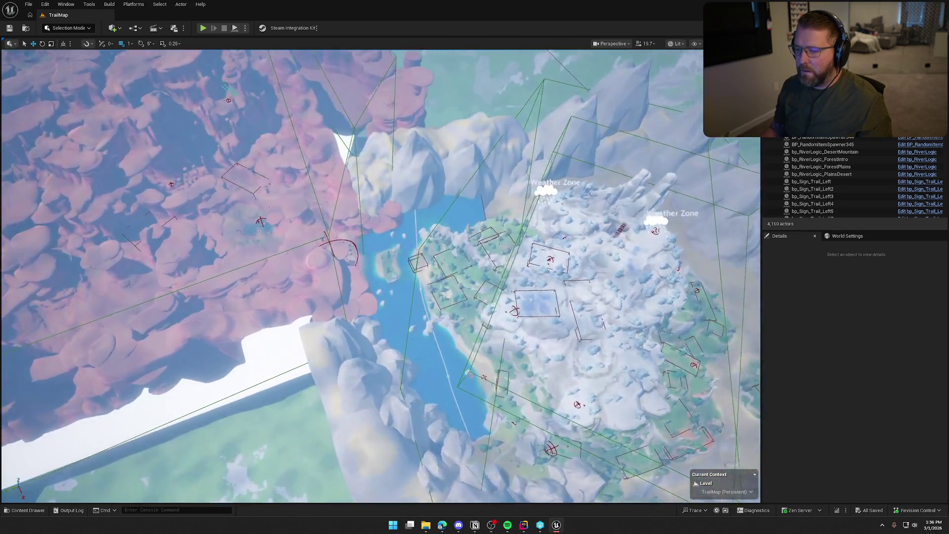
pyautogui.scroll(8, 380, 275)
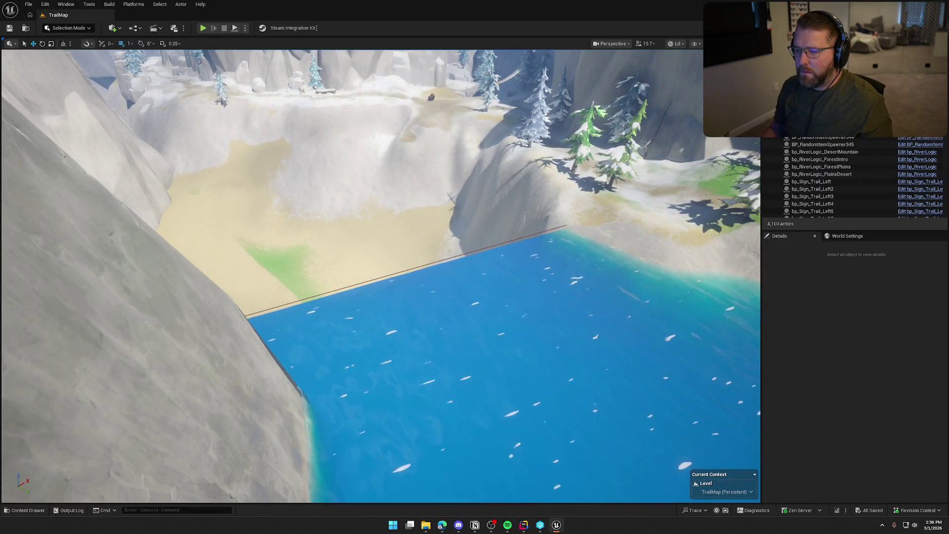
pyautogui.moveTo(381, 275); pyautogui.dragTo(445, 296)
pyautogui.scroll(-10, 380, 276)
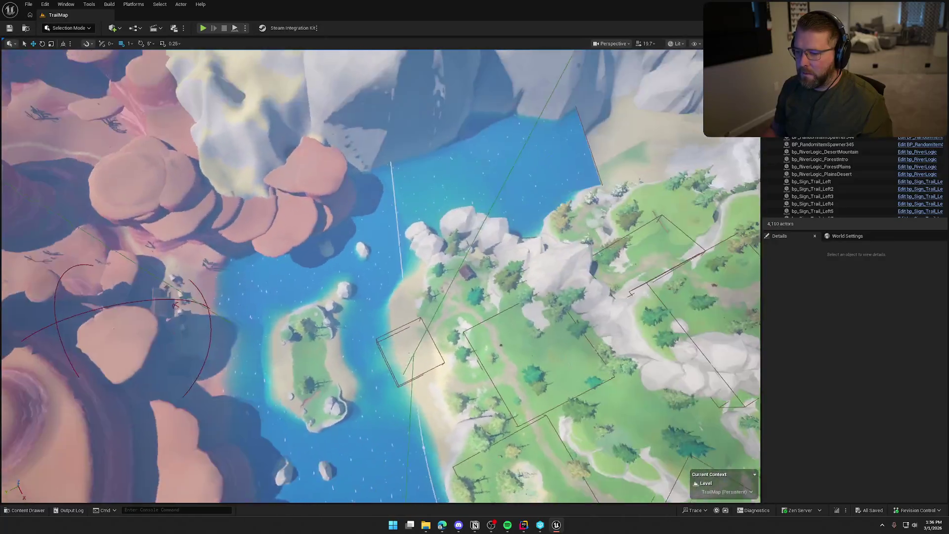
pyautogui.moveTo(381, 276); pyautogui.dragTo(554, 282)
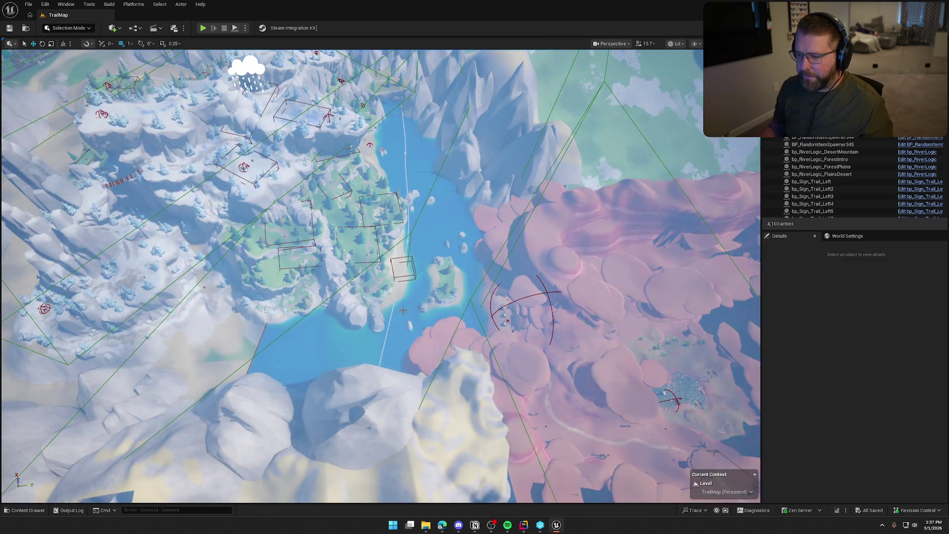
# Reduce BP_StylizedRiver3's River Width from 26000 to 15000.
pyautogui.click(394, 326)
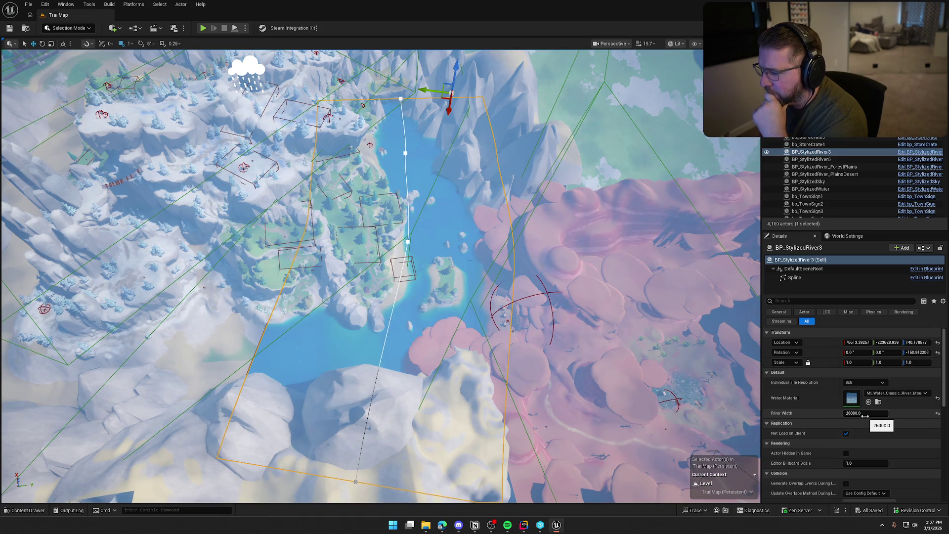
pyautogui.moveTo(865, 413); pyautogui.dragTo(796, 413)
pyautogui.write('15')
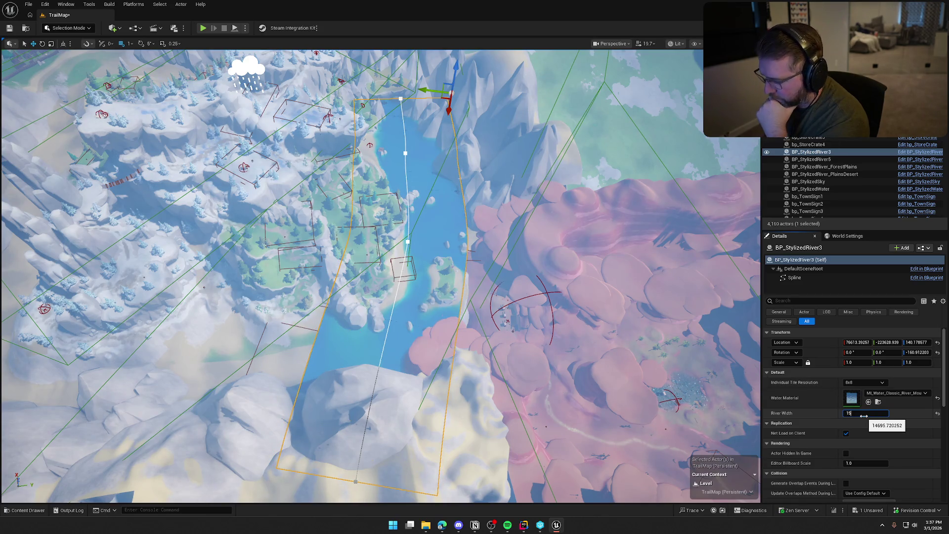
pyautogui.press('Return')
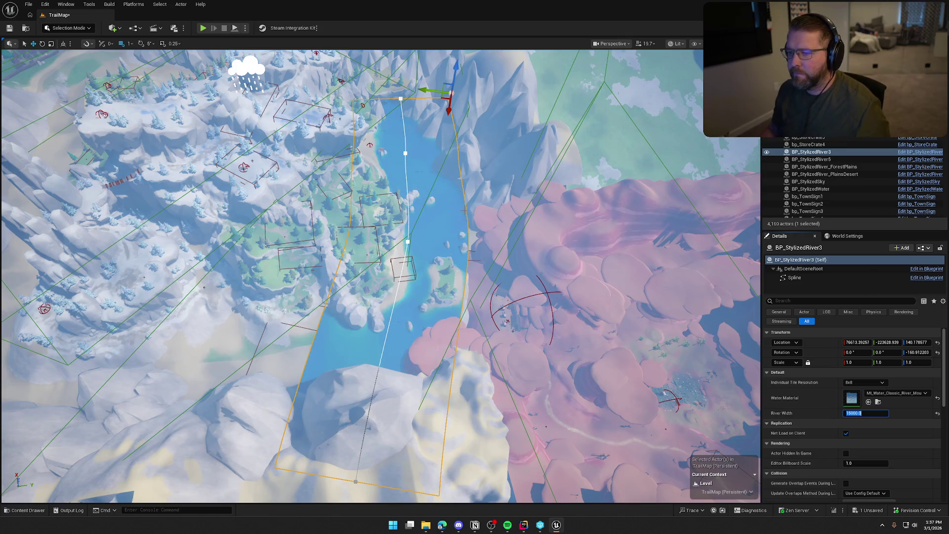
# Rotate the BP_StylizedRiver3 river about five degrees on Z.
pyautogui.moveTo(504, 188); pyautogui.dragTo(490, 135)
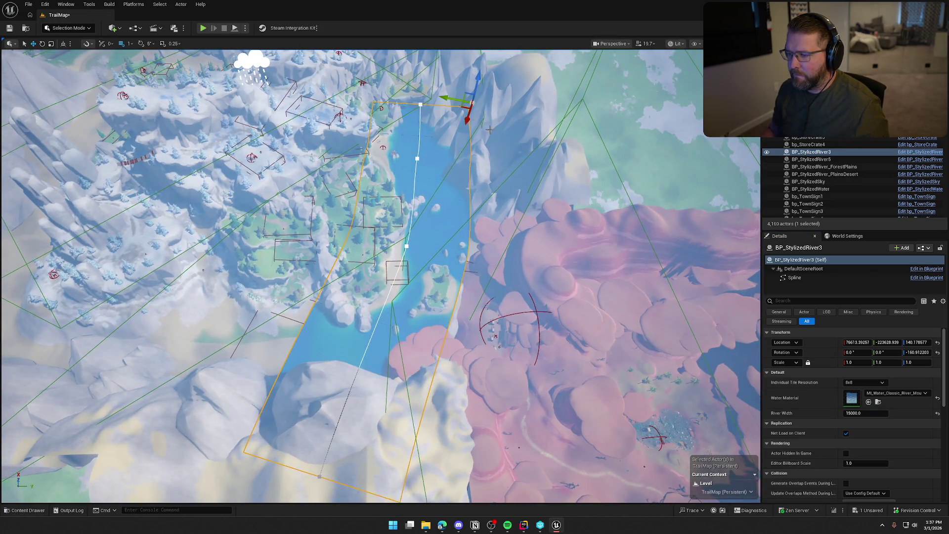
pyautogui.click(811, 152)
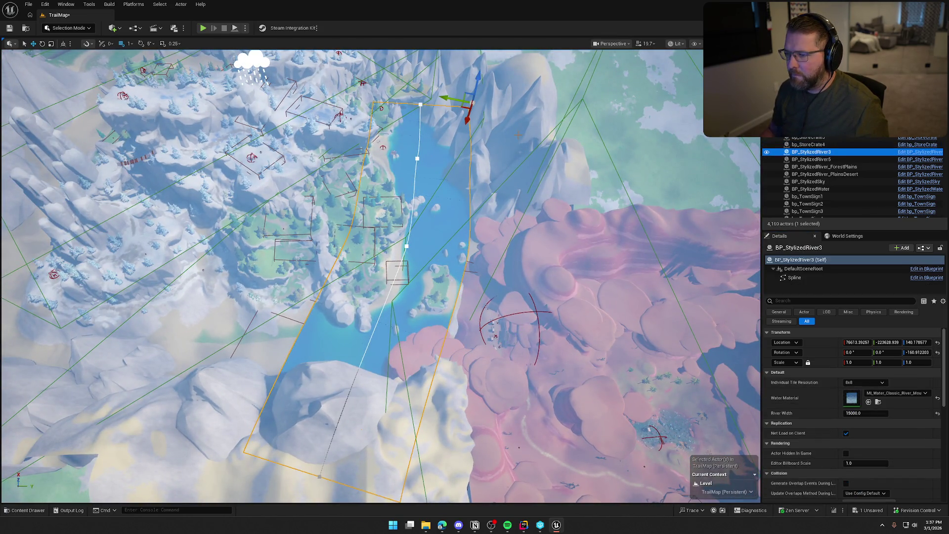
pyautogui.press('e')
pyautogui.moveTo(472, 129); pyautogui.dragTo(463, 129)
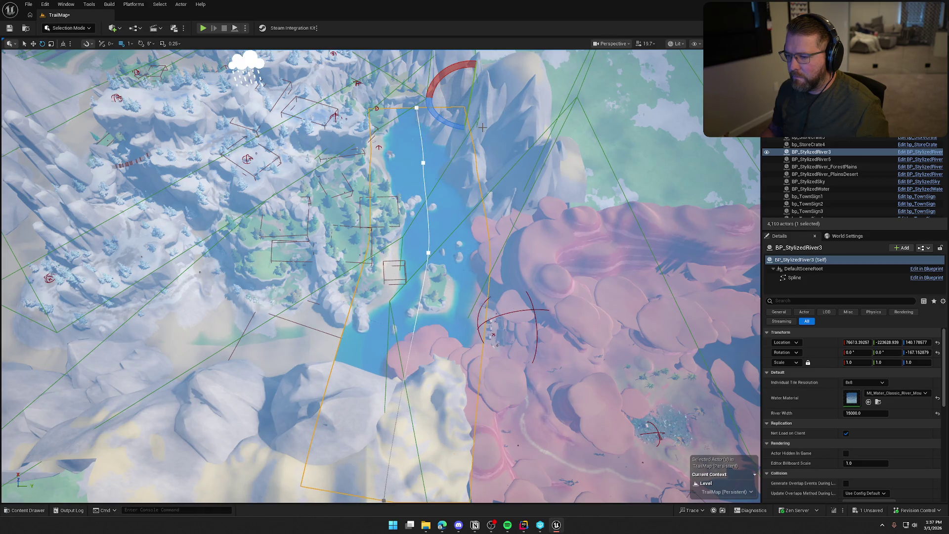
pyautogui.scroll(10, 517, 313)
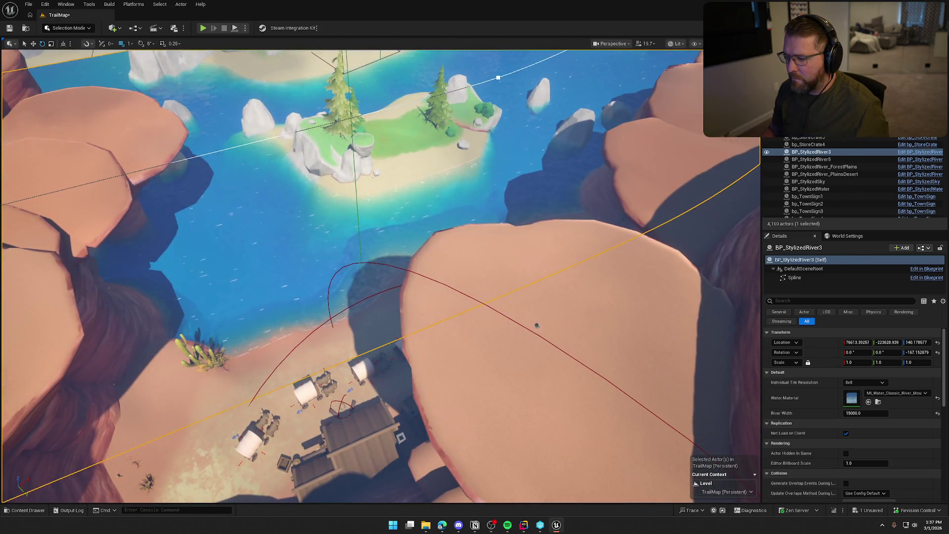
# Check the bp_RiverLogic_DesertMountain volume, then turn the view toward the forested island and lake.
pyautogui.click(536, 325)
pyautogui.scroll(3, 542, 261)
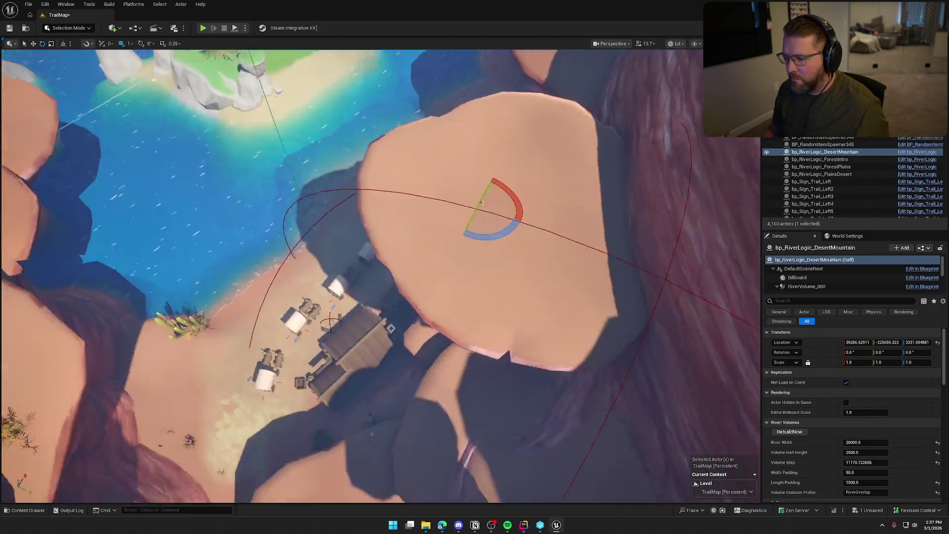
pyautogui.scroll(-5, 495, 257)
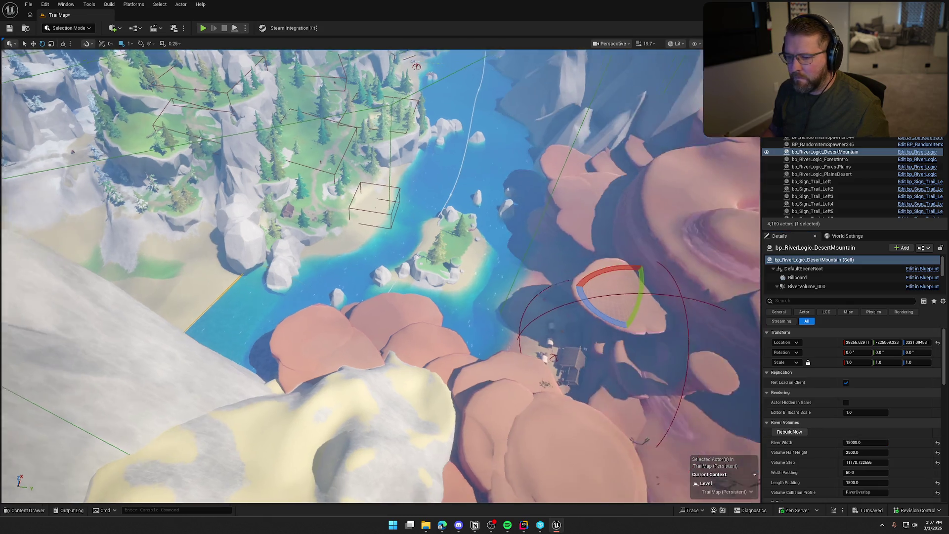
pyautogui.scroll(3, 494, 257)
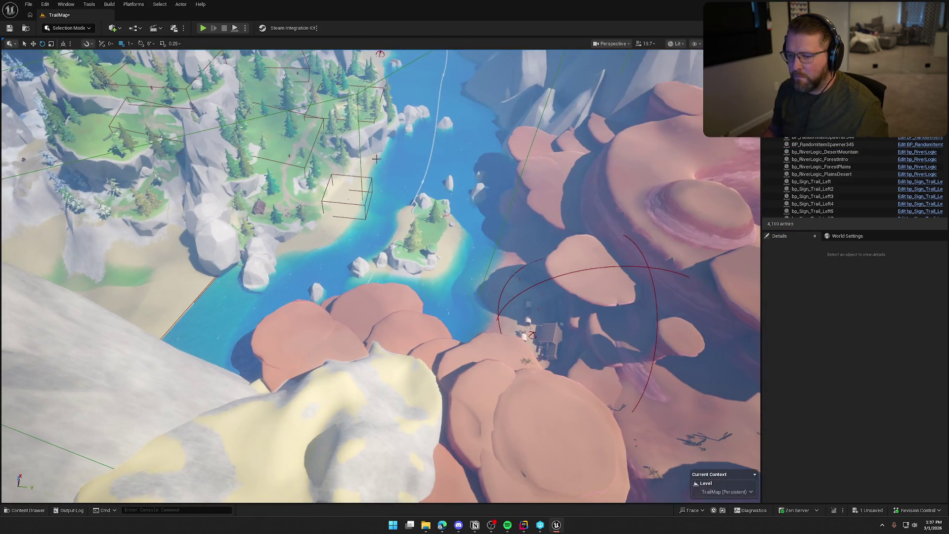
pyautogui.press('Escape')
pyautogui.moveTo(494, 257); pyautogui.dragTo(410, 250)
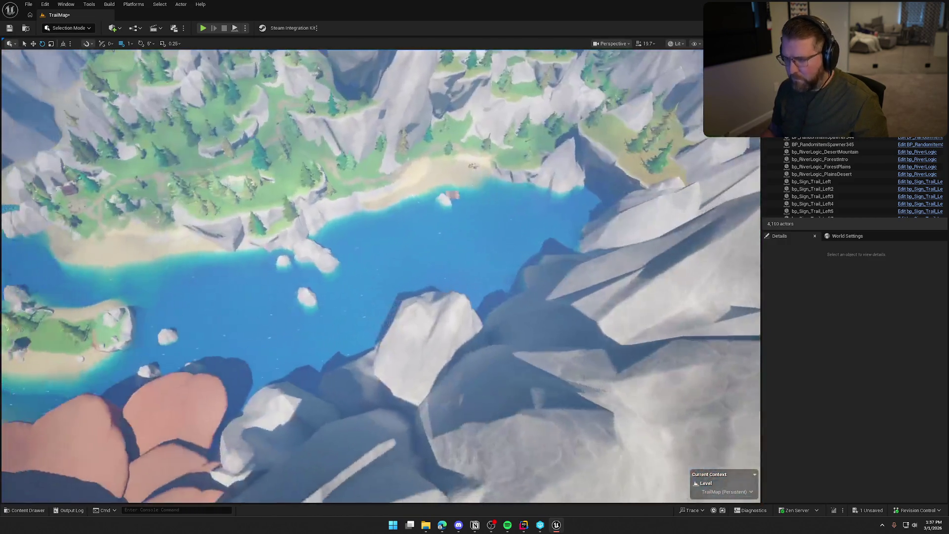
pyautogui.moveTo(411, 250); pyautogui.dragTo(316, 249)
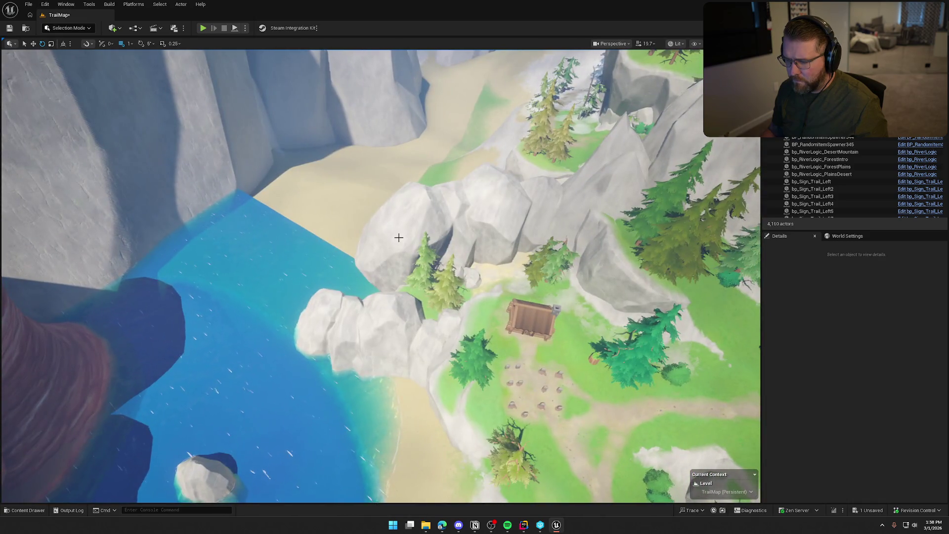
# Select and frame the boulder clump by the shore.
pyautogui.click(414, 239)
pyautogui.moveTo(414, 239); pyautogui.dragTo(396, 229)
pyautogui.press('f')
pyautogui.press('w')
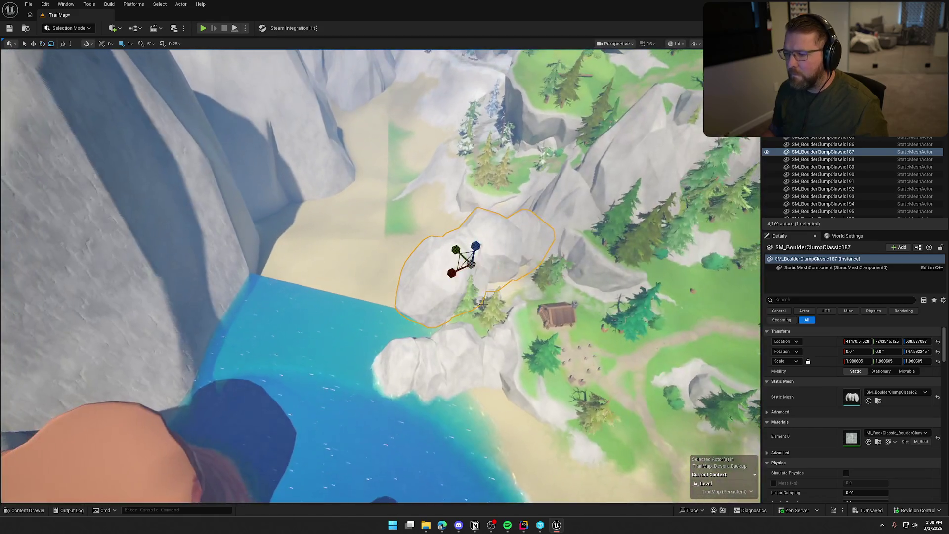
pyautogui.press('e')
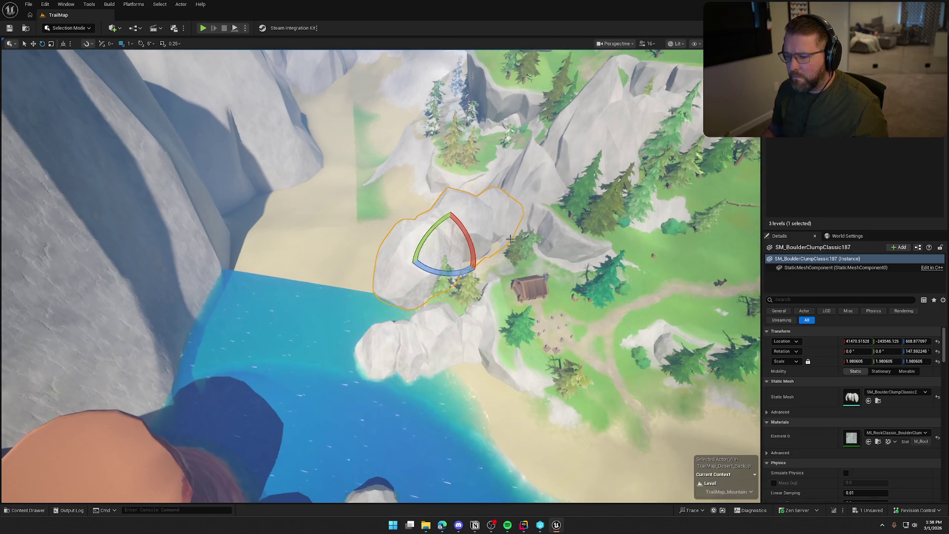
pyautogui.press('w')
# Duplicate the boulder clump, slide the copy toward the cliff and scale it to about 2.95.
pyautogui.moveTo(431, 242); pyautogui.dragTo(313, 243)
pyautogui.click(533, 275)
pyautogui.moveTo(434, 239)
pyautogui.mouseDown()
pyautogui.moveTo(248, 247)
pyautogui.moveTo(296, 242)
pyautogui.mouseUp()
pyautogui.press('e')
pyautogui.press('w')
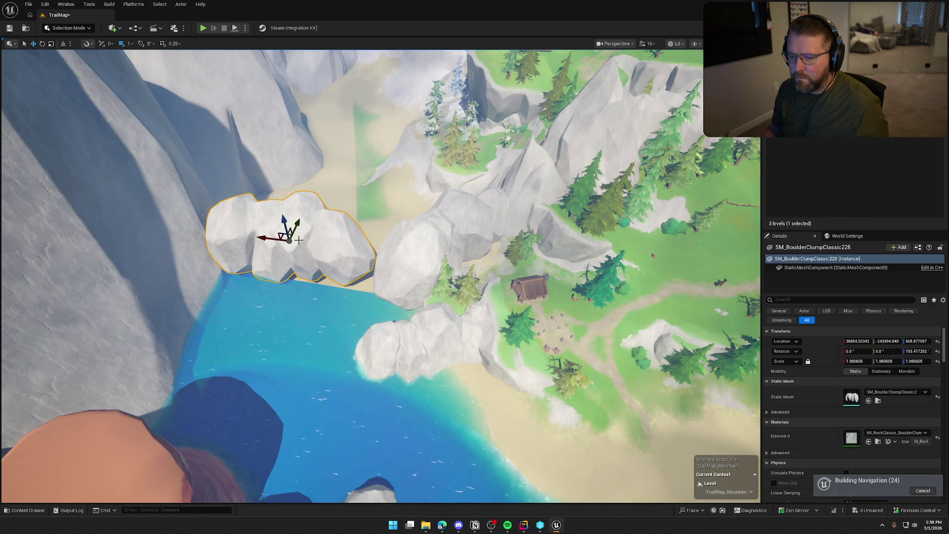
pyautogui.press('f')
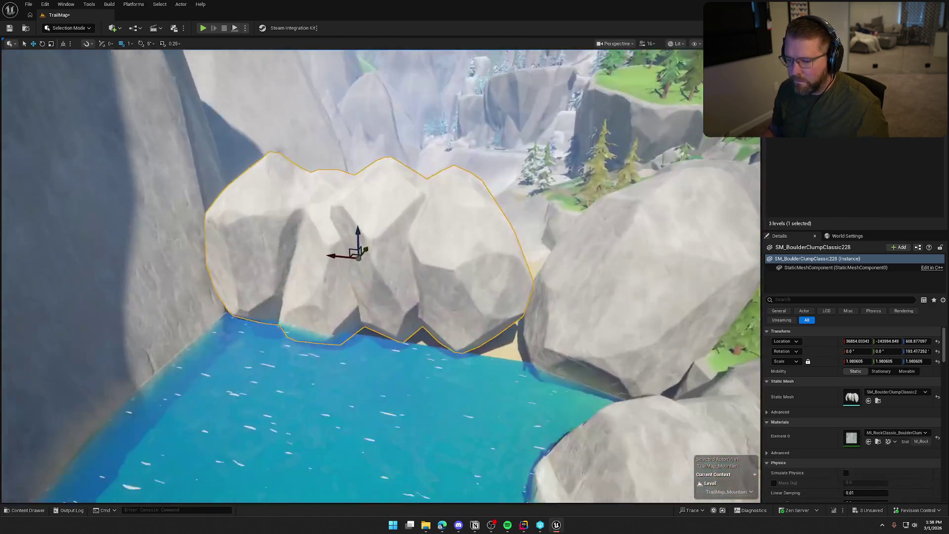
pyautogui.press('e')
pyautogui.press('r')
pyautogui.moveTo(349, 254)
pyautogui.mouseDown()
pyautogui.moveTo(344, 259)
pyautogui.moveTo(389, 227)
pyautogui.moveTo(351, 252)
pyautogui.moveTo(463, 283)
pyautogui.mouseUp()
# Select and frame the SM_CliffClassic190 cliff pillar, then select the BP_StylizedRiver3 river.
pyautogui.click(463, 284)
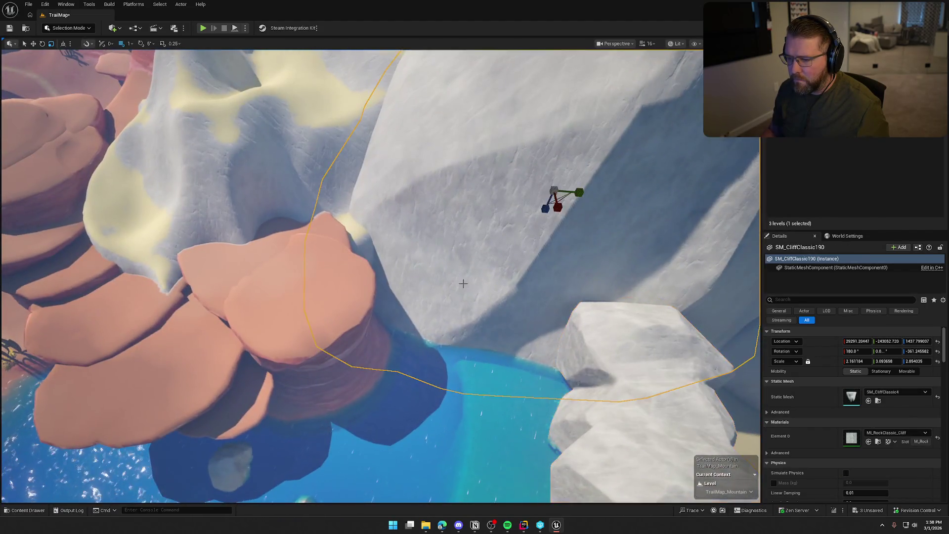
pyautogui.press('f')
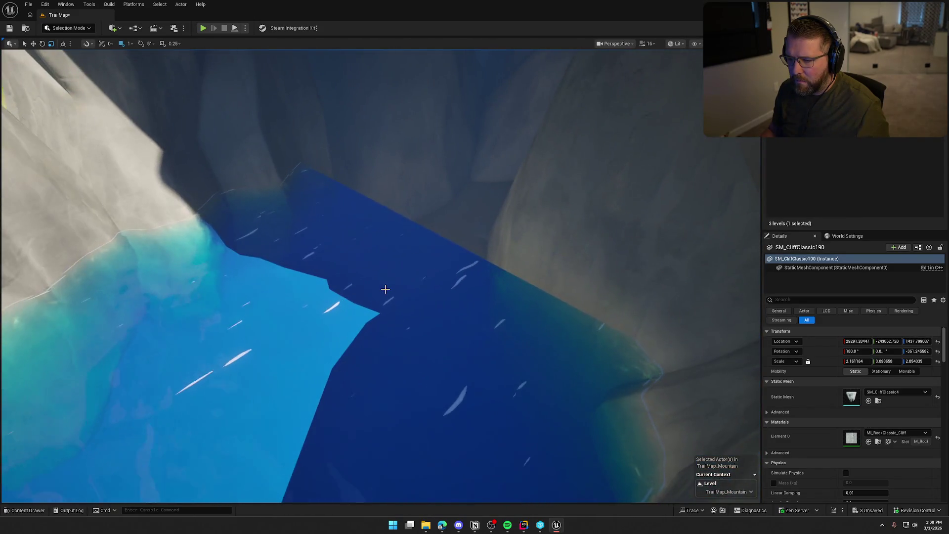
pyautogui.click(385, 289)
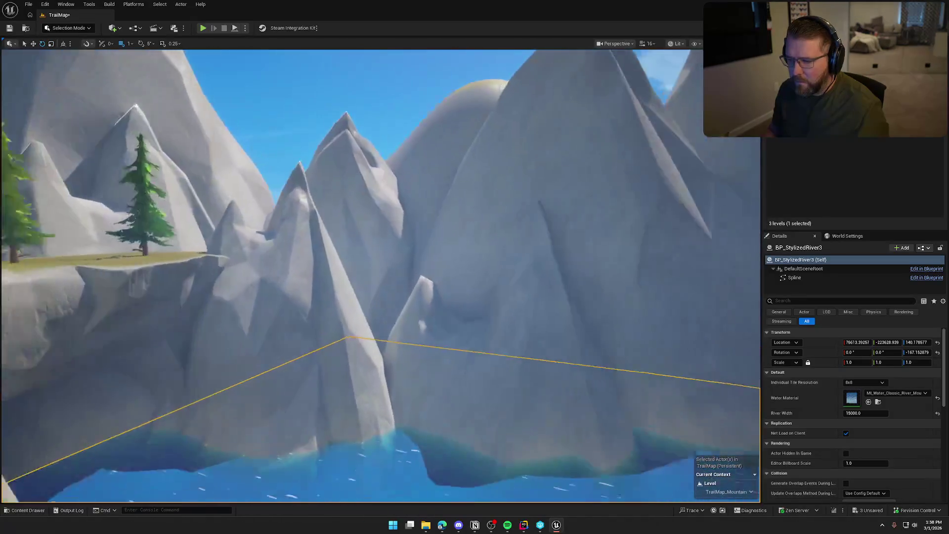
pyautogui.scroll(-3, 365, 358)
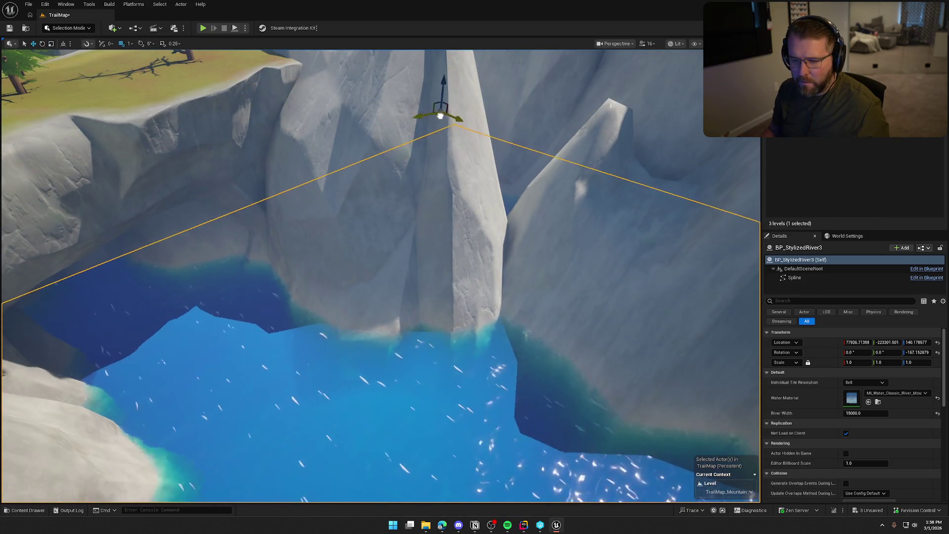
pyautogui.moveTo(414, 111); pyautogui.dragTo(420, 117)
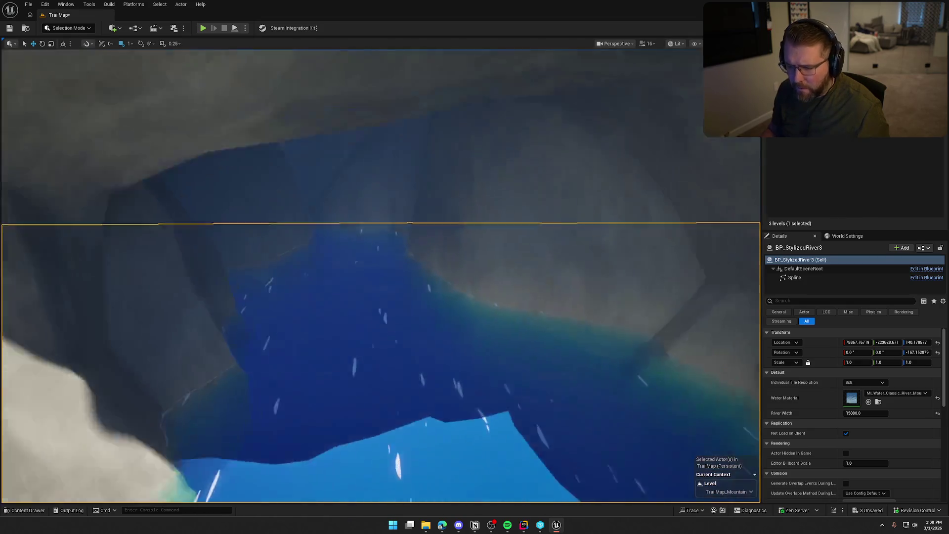
pyautogui.press('Escape')
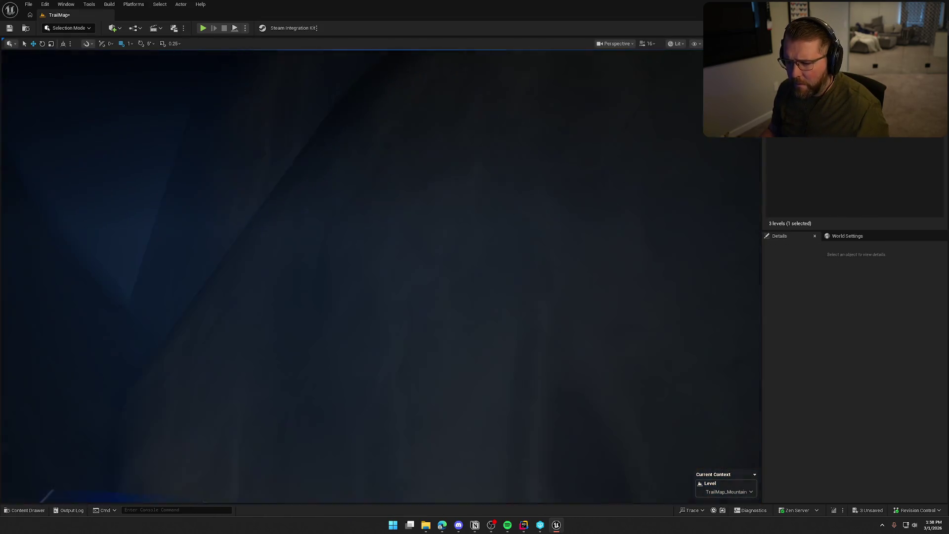
pyautogui.press('s')
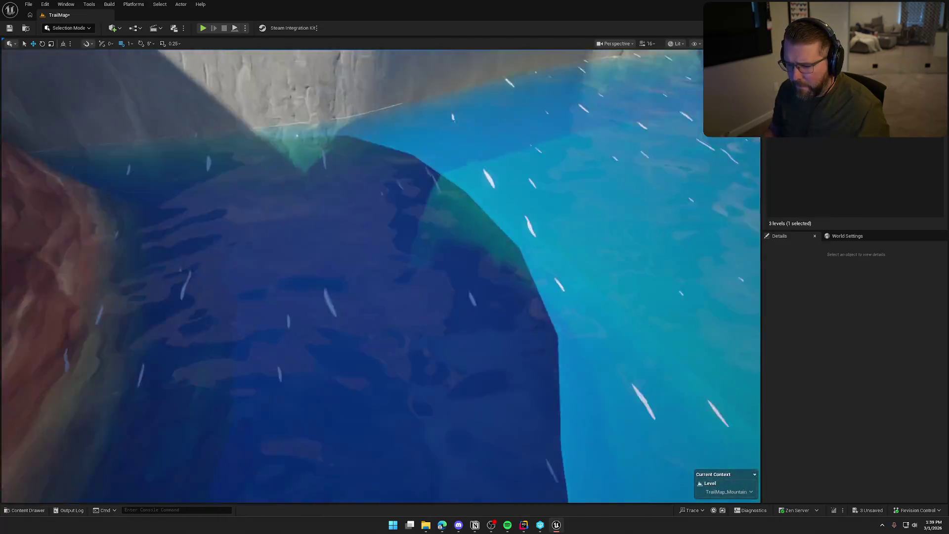
pyautogui.press('d')
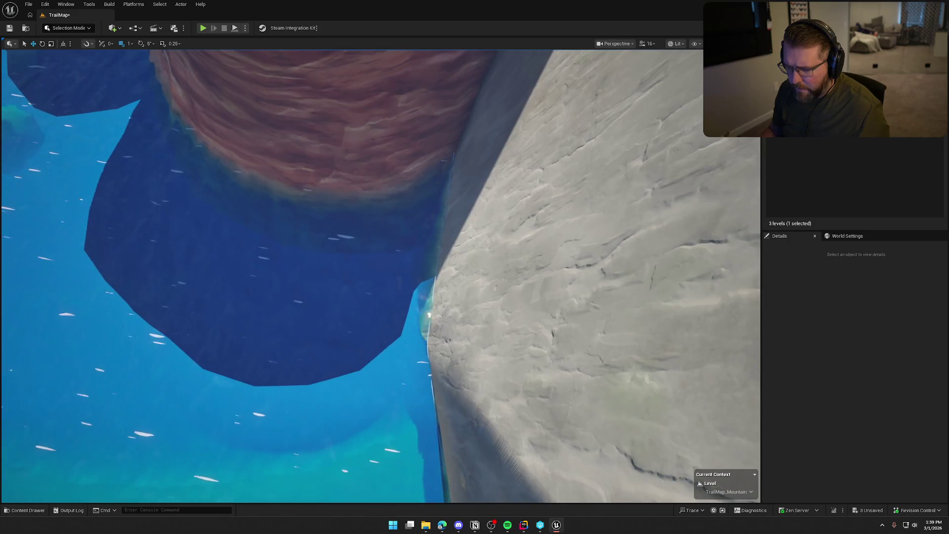
# Select the large grey SM_CliffClassic190 cliff above the pond and tilt it.
pyautogui.press('s')
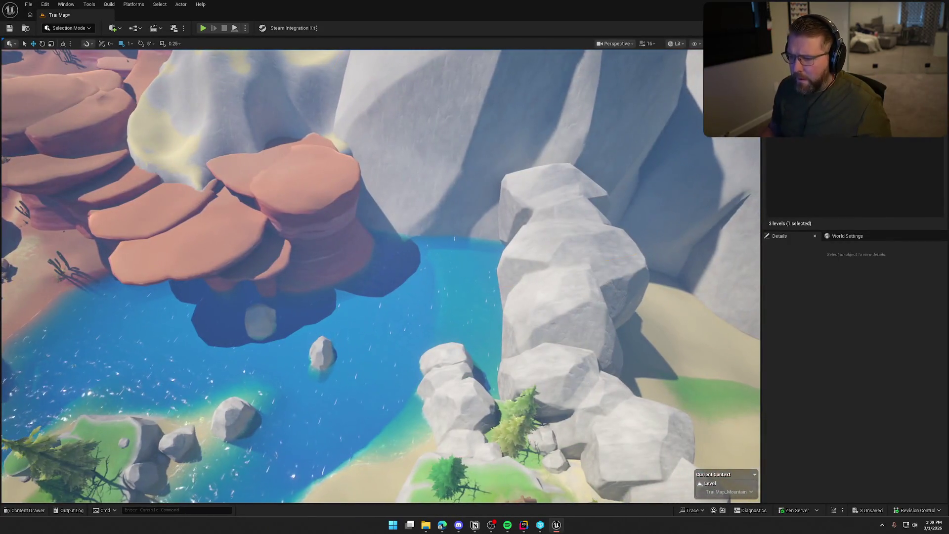
pyautogui.click(496, 226)
pyautogui.press('f')
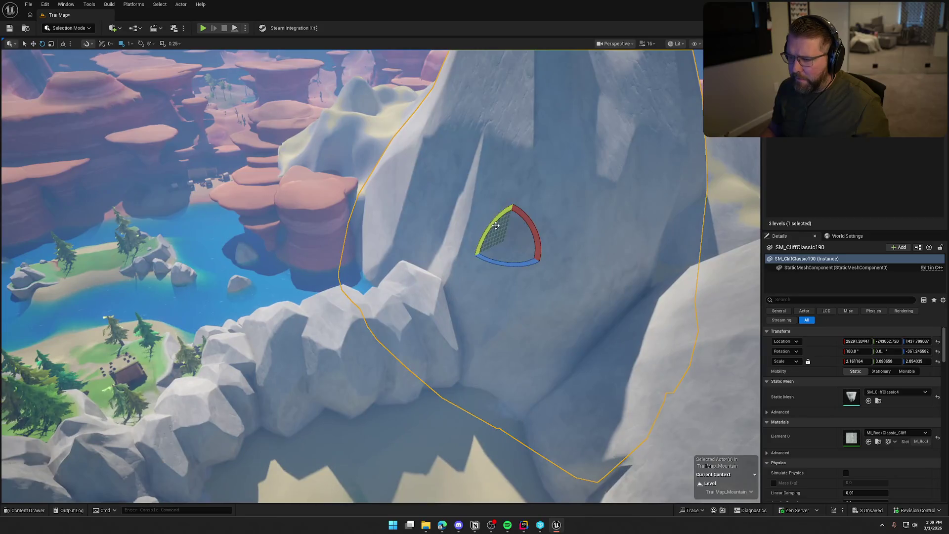
pyautogui.moveTo(495, 225); pyautogui.dragTo(474, 263)
pyautogui.press('f')
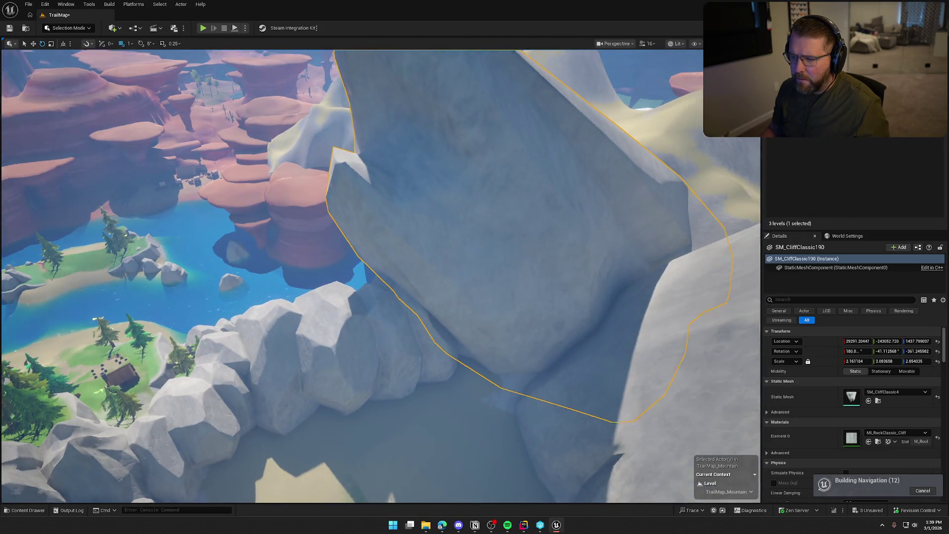
# Raise the cliff to about Z 4283 and rotate it further, near -70°.
pyautogui.press('w')
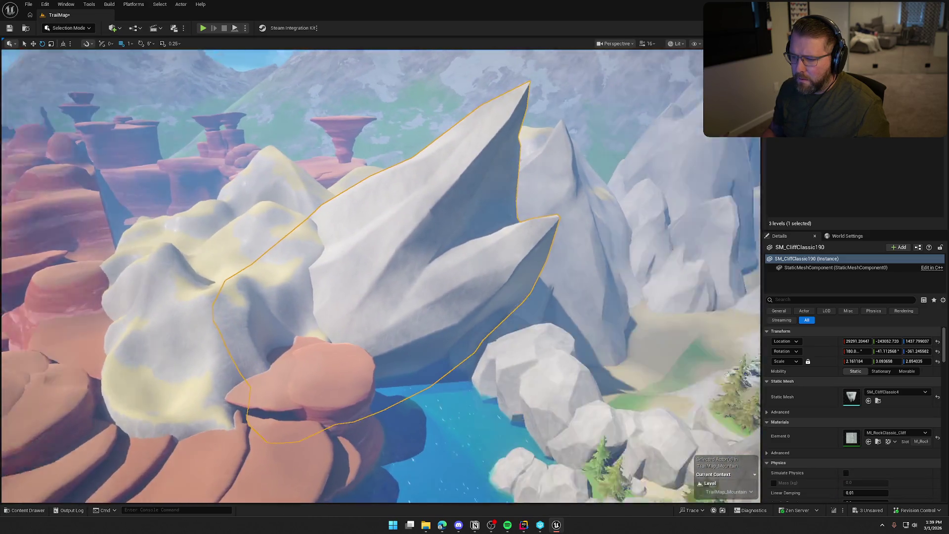
pyautogui.press('w')
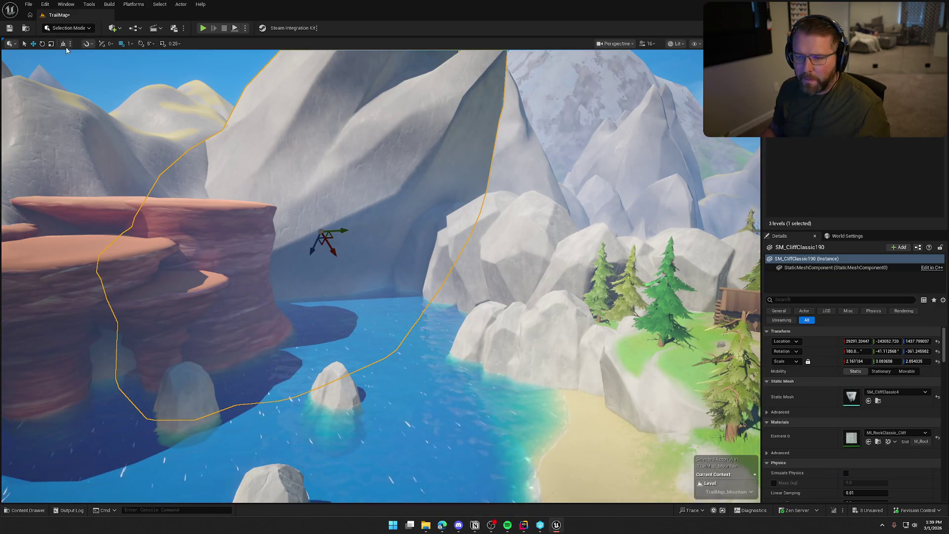
pyautogui.moveTo(321, 208); pyautogui.dragTo(321, 131)
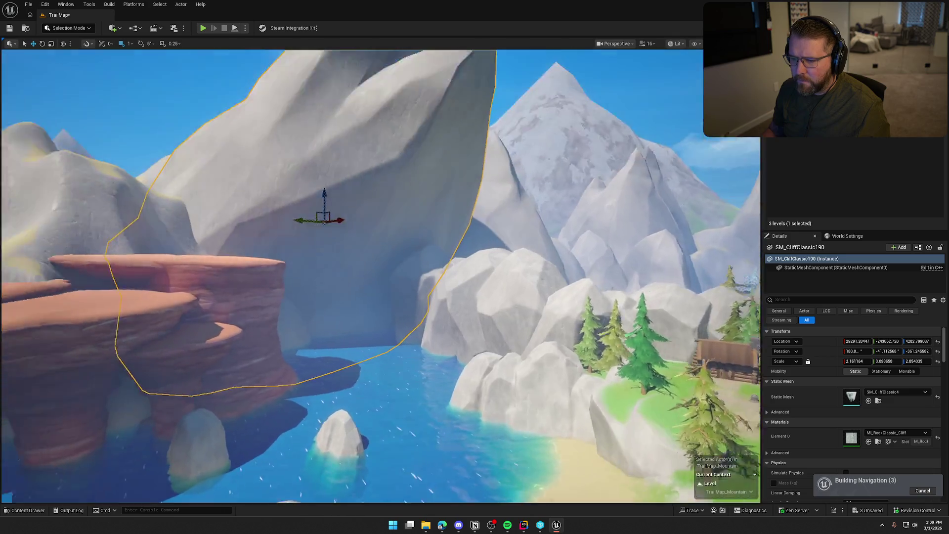
pyautogui.press('e')
pyautogui.moveTo(352, 249)
pyautogui.mouseDown()
pyautogui.moveTo(346, 212)
pyautogui.moveTo(375, 198)
pyautogui.moveTo(393, 171)
pyautogui.moveTo(368, 182)
pyautogui.mouseUp()
pyautogui.press('Escape')
pyautogui.scroll(5, 346, 213)
# Scale SM_BoulderClumpClassic228 under the overhang up to about 3.43, then fly toward the lake.
pyautogui.click(435, 257)
pyautogui.press('f')
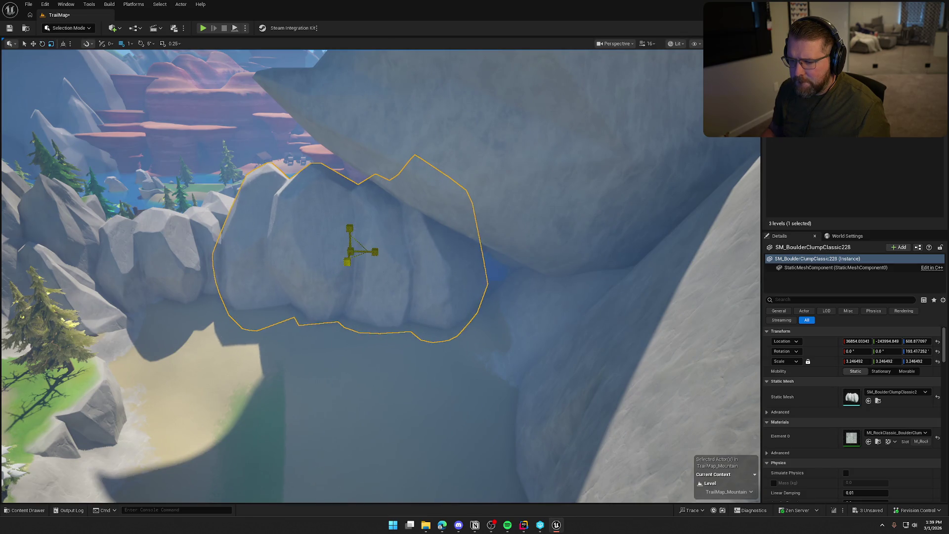
pyautogui.moveTo(350, 250)
pyautogui.mouseDown()
pyautogui.moveTo(335, 250)
pyautogui.moveTo(356, 250)
pyautogui.moveTo(361, 271)
pyautogui.mouseUp()
pyautogui.press('Escape')
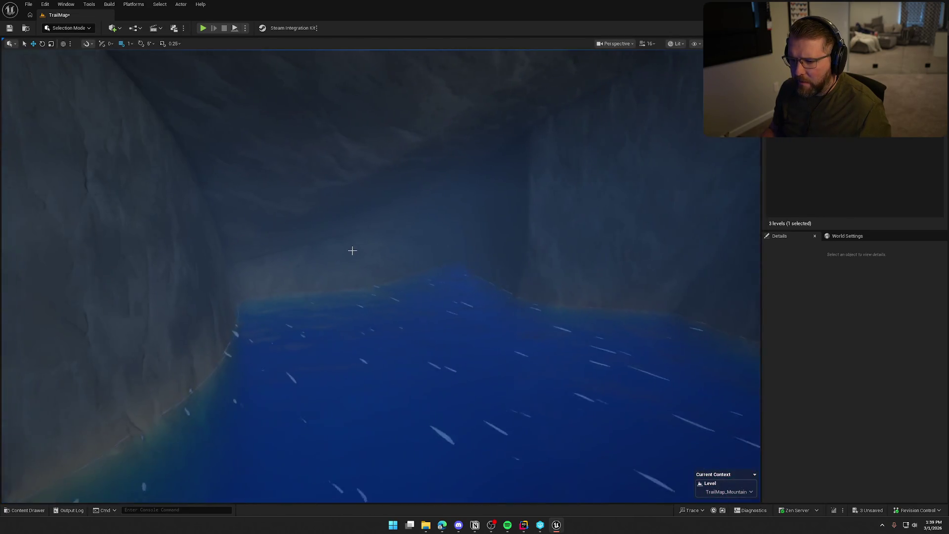
pyautogui.click(363, 290)
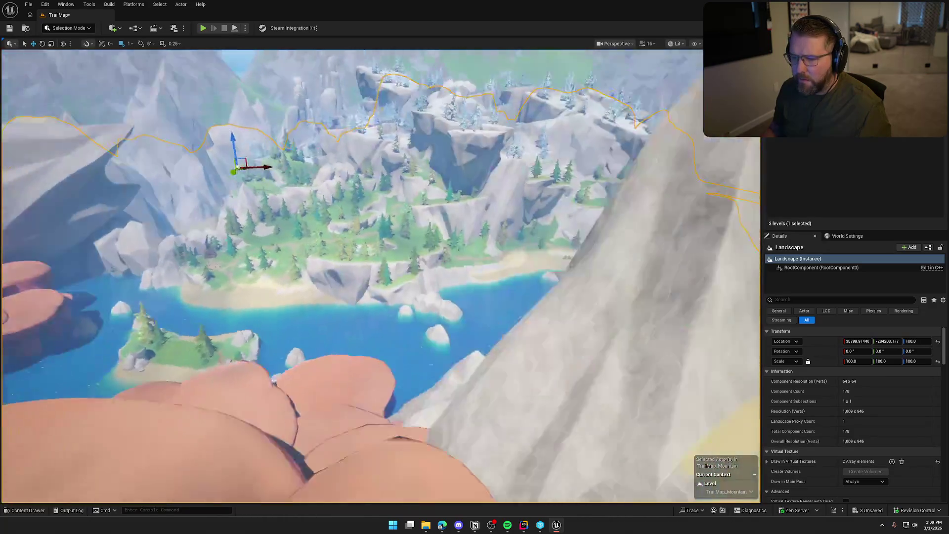
pyautogui.moveTo(363, 290); pyautogui.dragTo(363, 290)
pyautogui.press('Escape')
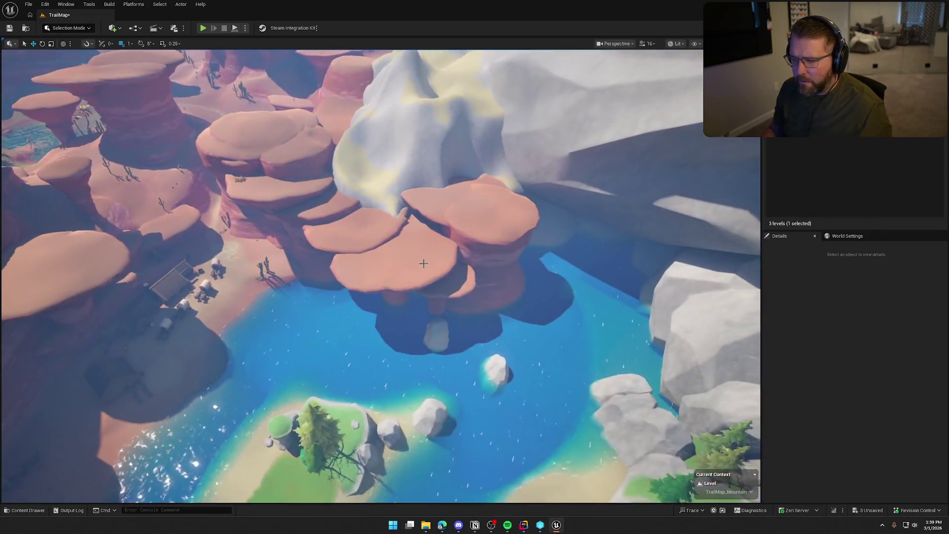
# Delete the mushroom-shaped SM_RockDesert_Layered73 rock standing in the water.
pyautogui.click(423, 263)
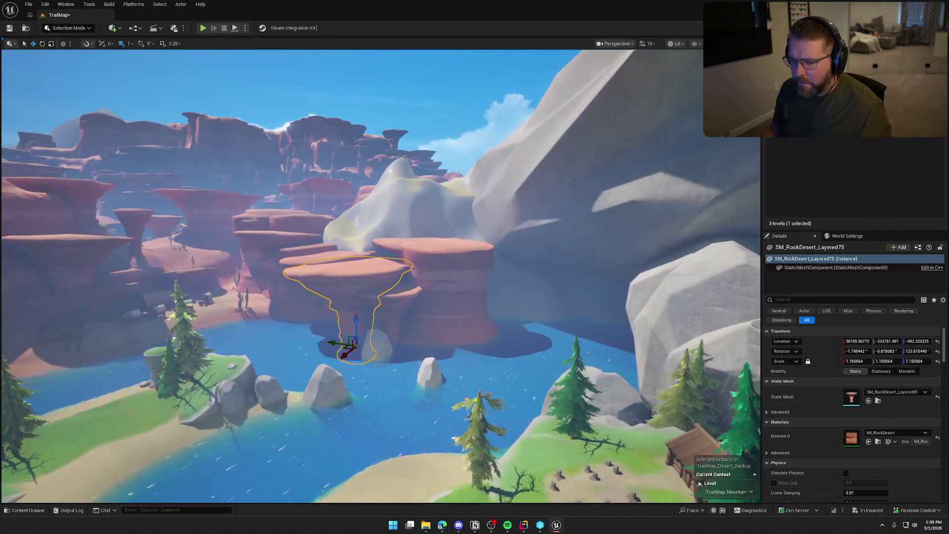
pyautogui.press('Escape')
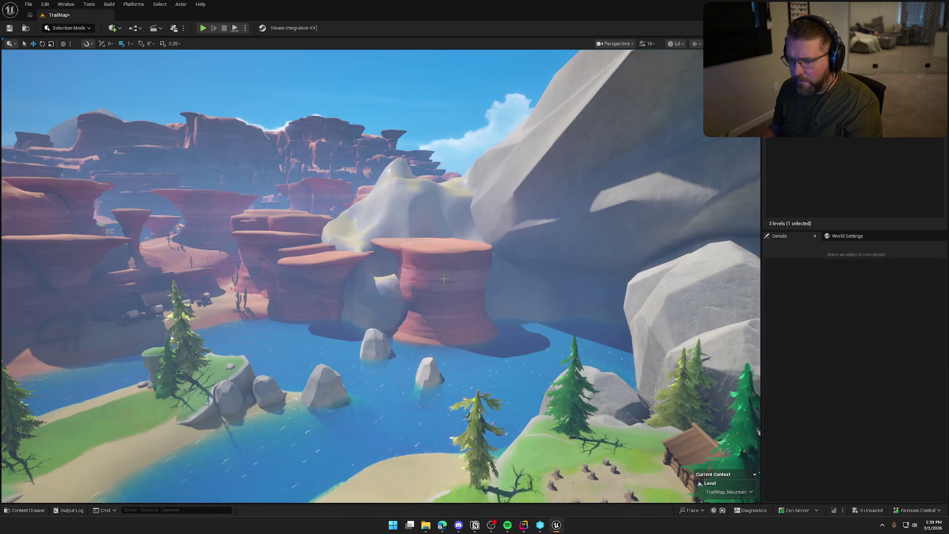
pyautogui.click(429, 256)
pyautogui.press('Delete')
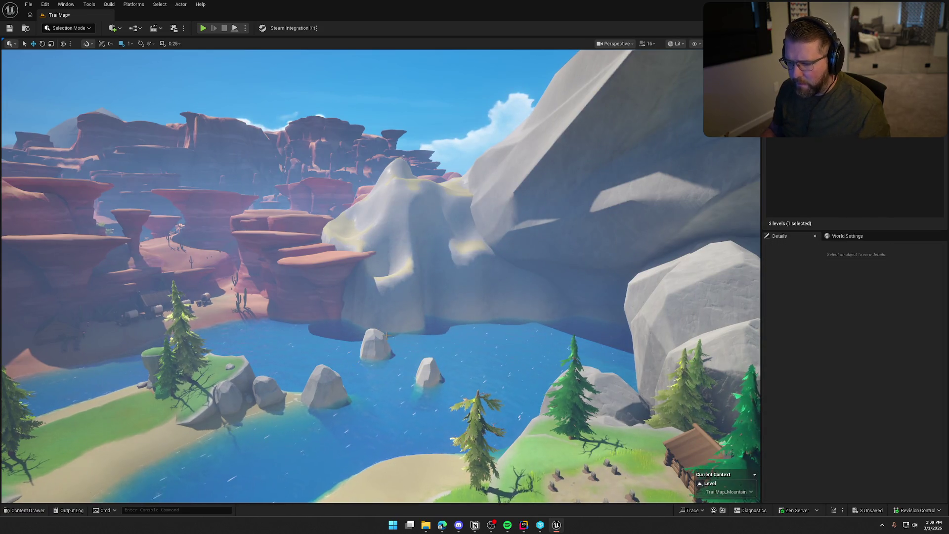
# Fly over the pond and sandy island to inspect the water after the removal.
pyautogui.press('w')
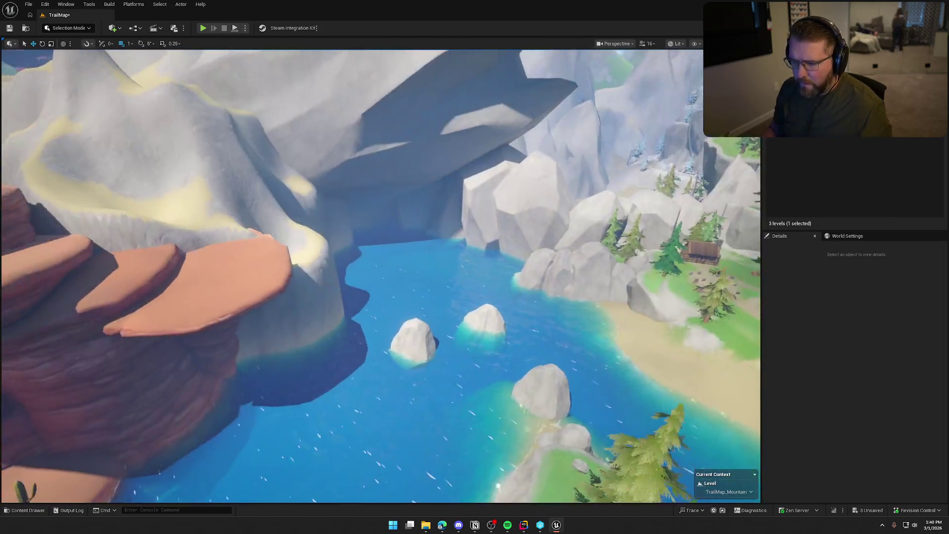
pyautogui.press('s')
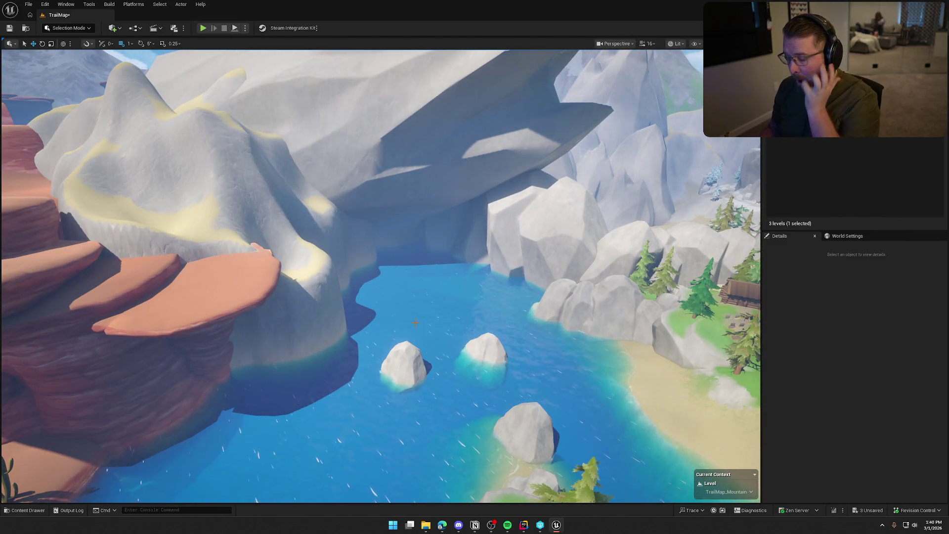
pyautogui.press('w')
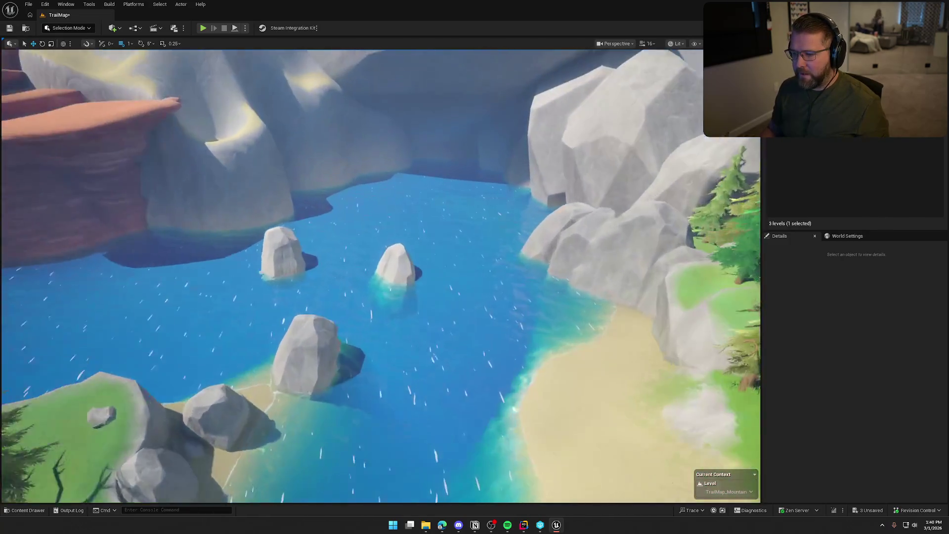
pyautogui.press('s')
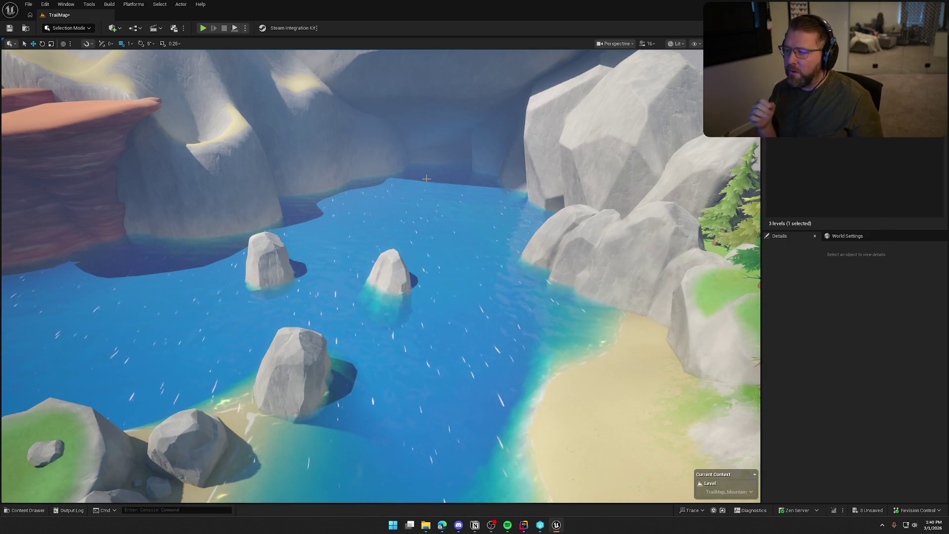
pyautogui.press('s')
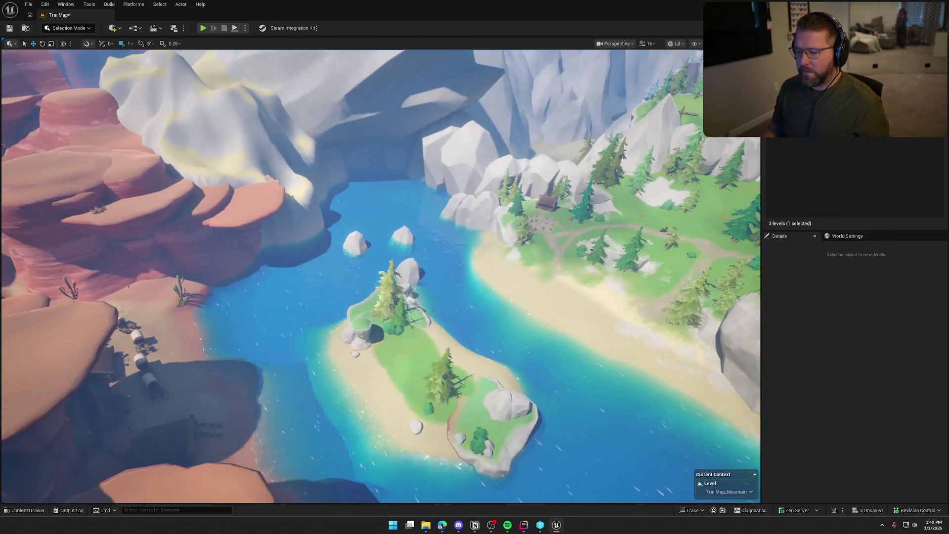
pyautogui.press('w')
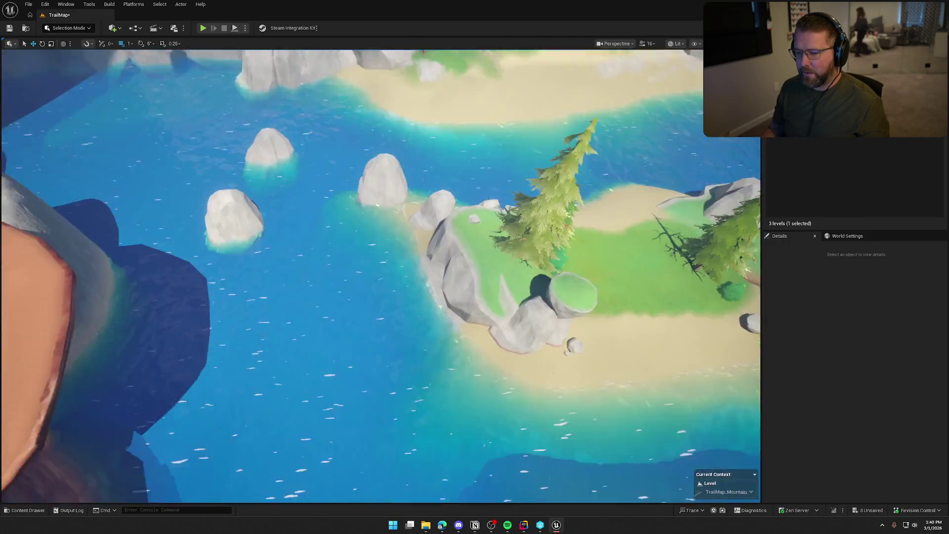
# Find the existing splash by the river rocks and place NS_WaterfallSplash from the Waterfalls folder into the river.
pyautogui.press('w')
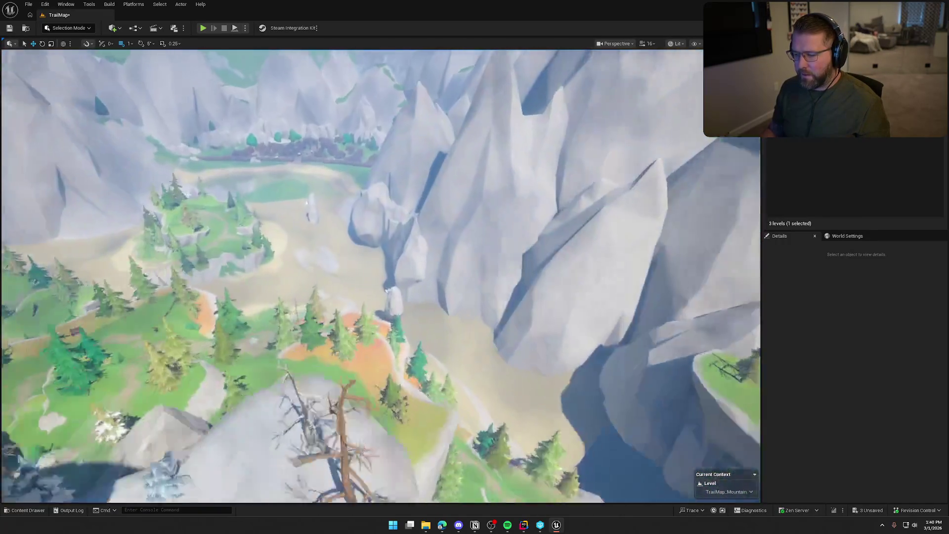
pyautogui.press('w')
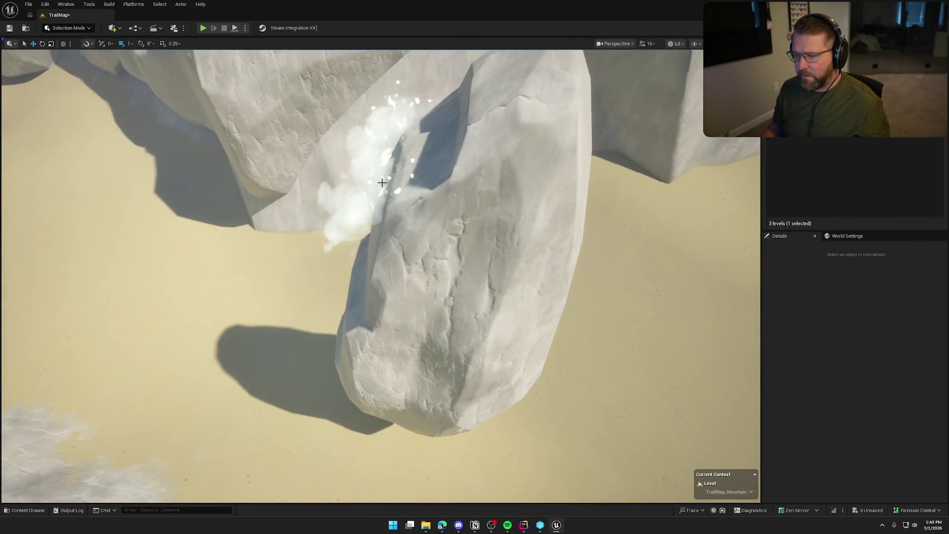
pyautogui.click(383, 181)
pyautogui.press('s')
pyautogui.press('f')
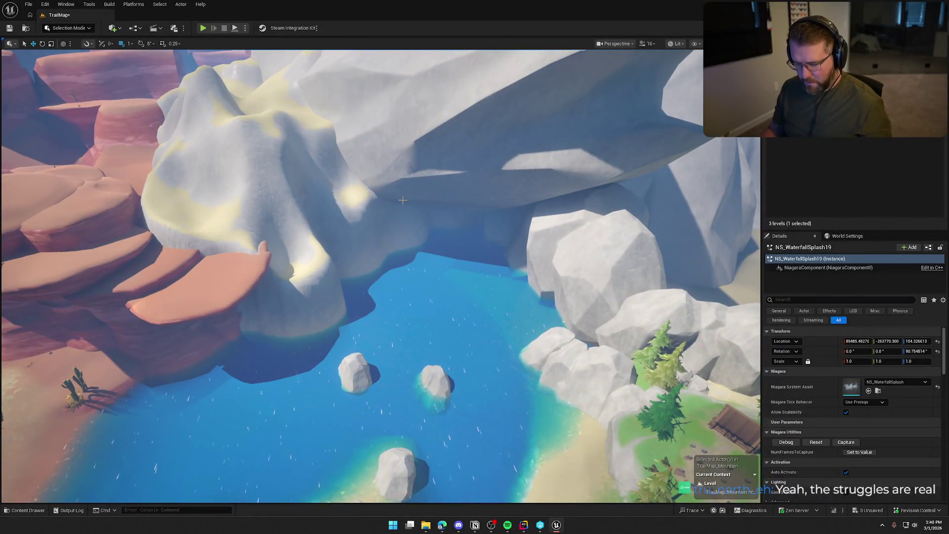
pyautogui.hotkey('ctrl', 'b')
pyautogui.moveTo(110, 384)
pyautogui.mouseDown()
pyautogui.moveTo(351, 383)
pyautogui.moveTo(362, 394)
pyautogui.mouseUp()
pyautogui.press('f')
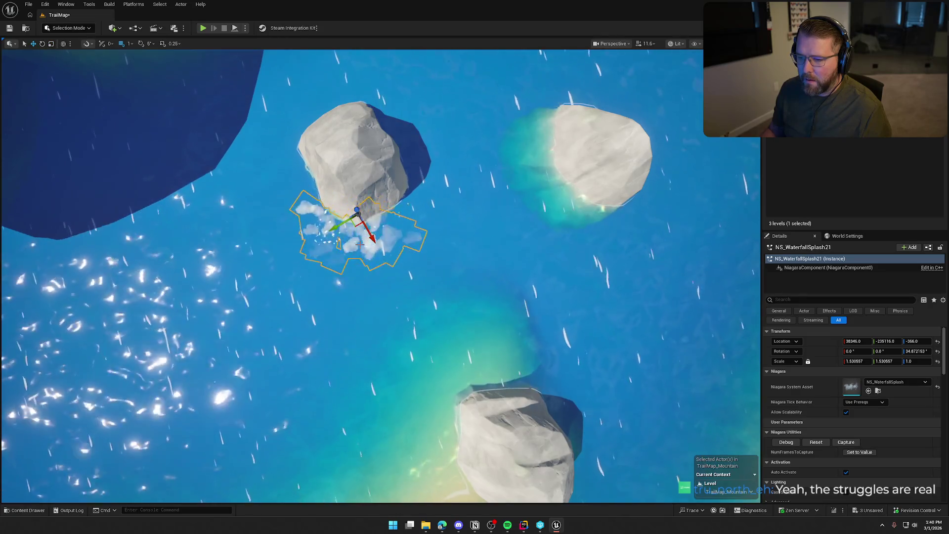
# Copy the splash onto the right-hand rock, turn it and nudge it against the rock's base.
pyautogui.moveTo(355, 227)
pyautogui.mouseDown()
pyautogui.moveTo(610, 212)
pyautogui.moveTo(582, 222)
pyautogui.moveTo(465, 198)
pyautogui.mouseUp()
pyautogui.press('e')
pyautogui.moveTo(424, 247); pyautogui.dragTo(407, 249)
pyautogui.press('w')
pyautogui.moveTo(415, 213); pyautogui.dragTo(420, 199)
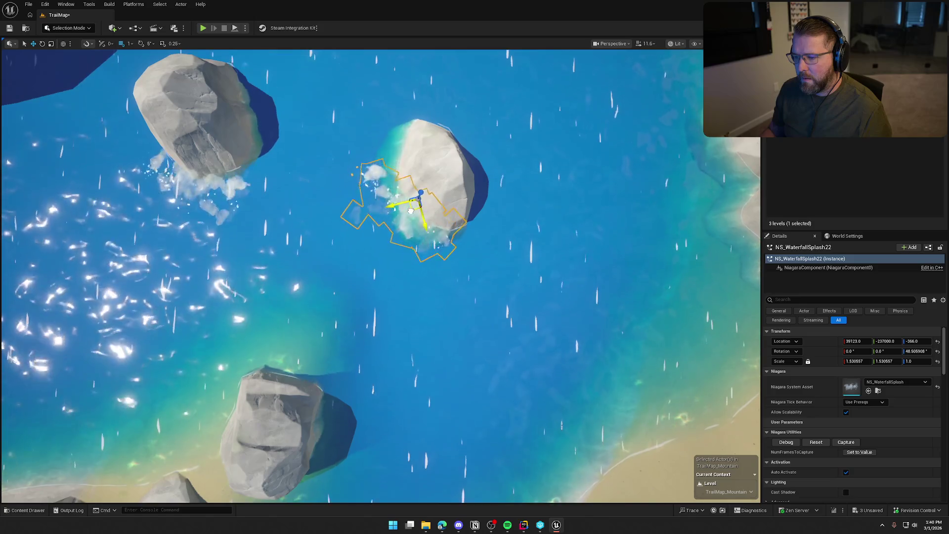
# Fly down close to the water by the rocks and select the second waterfall splash.
pyautogui.scroll(-5, 437, 254)
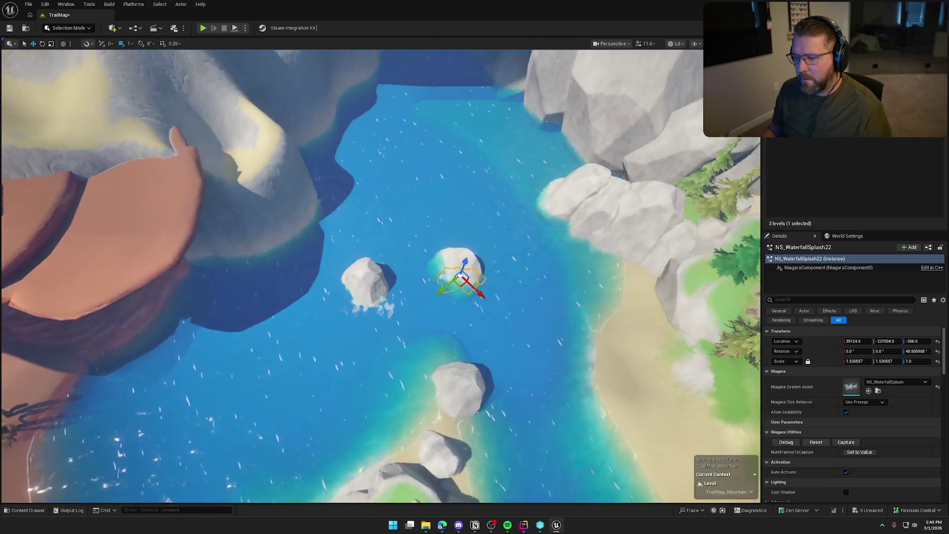
pyautogui.moveTo(448, 285); pyautogui.dragTo(448, 285)
pyautogui.press('Escape')
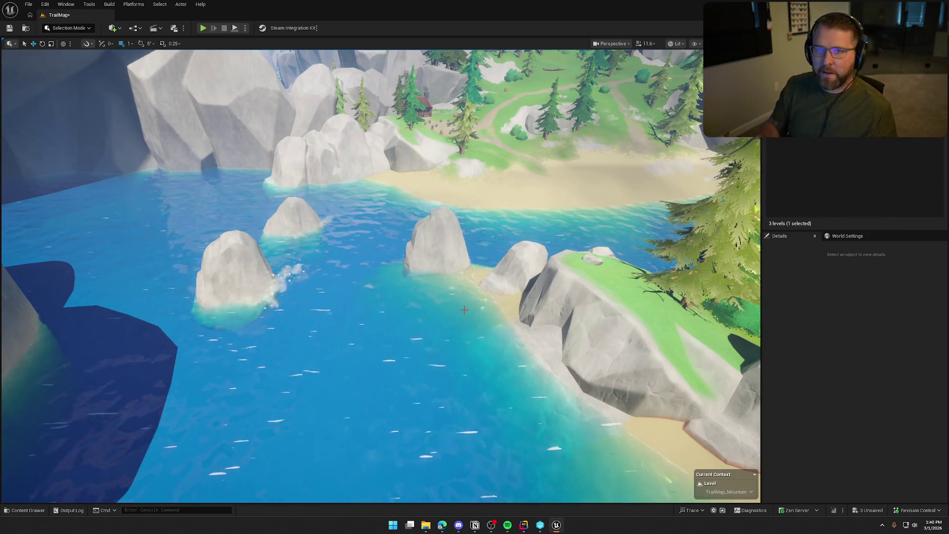
pyautogui.moveTo(367, 282)
pyautogui.mouseDown()
pyautogui.moveTo(510, 142)
pyautogui.moveTo(511, 208)
pyautogui.mouseUp()
pyautogui.click(510, 142)
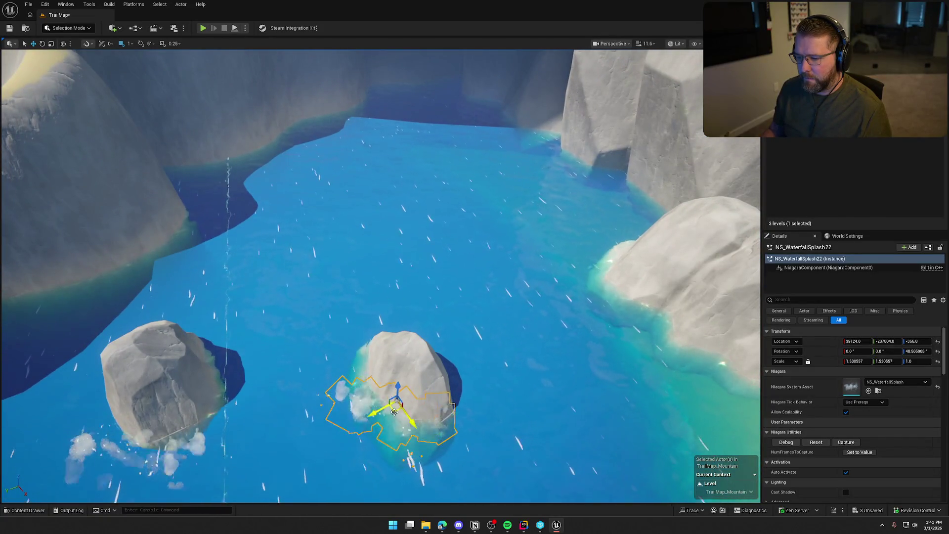
pyautogui.moveTo(395, 410)
pyautogui.keyDown('alt'); pyautogui.mouseDown()
pyautogui.moveTo(388, 282)
pyautogui.moveTo(400, 290)
pyautogui.moveTo(400, 259)
pyautogui.moveTo(391, 287)
pyautogui.moveTo(364, 206)
pyautogui.moveTo(474, 477)
pyautogui.moveTo(432, 356)
pyautogui.moveTo(296, 254)
pyautogui.mouseUp(); pyautogui.keyUp('alt')
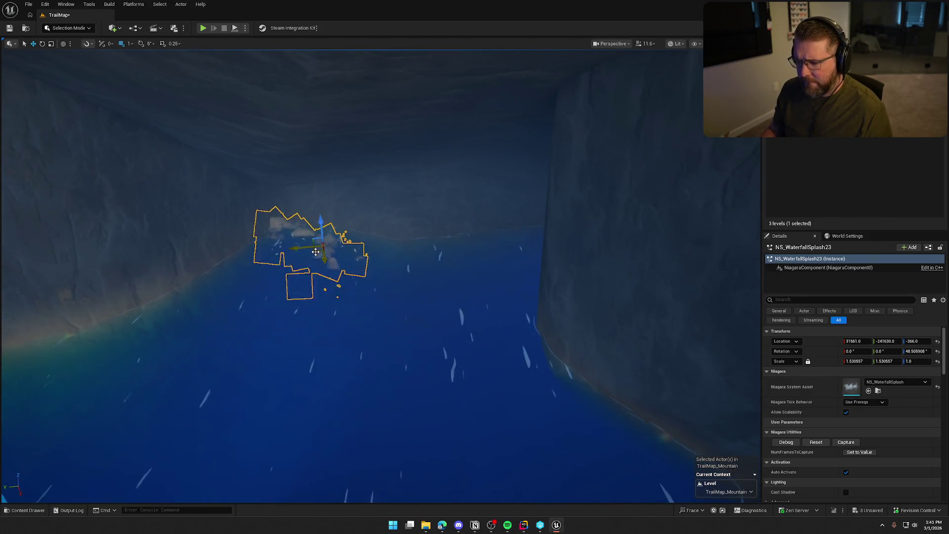
pyautogui.moveTo(356, 265)
pyautogui.mouseDown()
pyautogui.moveTo(346, 267)
pyautogui.moveTo(346, 233)
pyautogui.moveTo(360, 212)
pyautogui.mouseUp()
pyautogui.press('r')
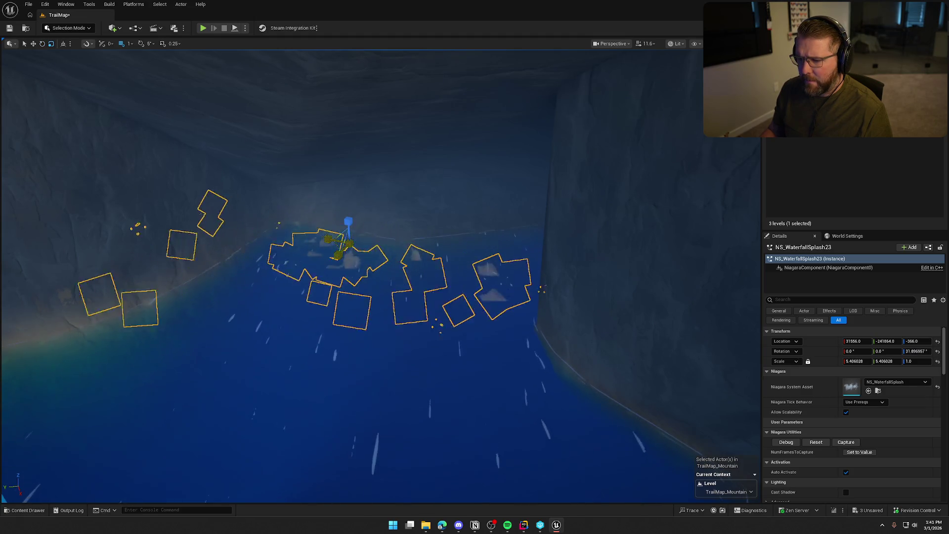
pyautogui.press('Escape')
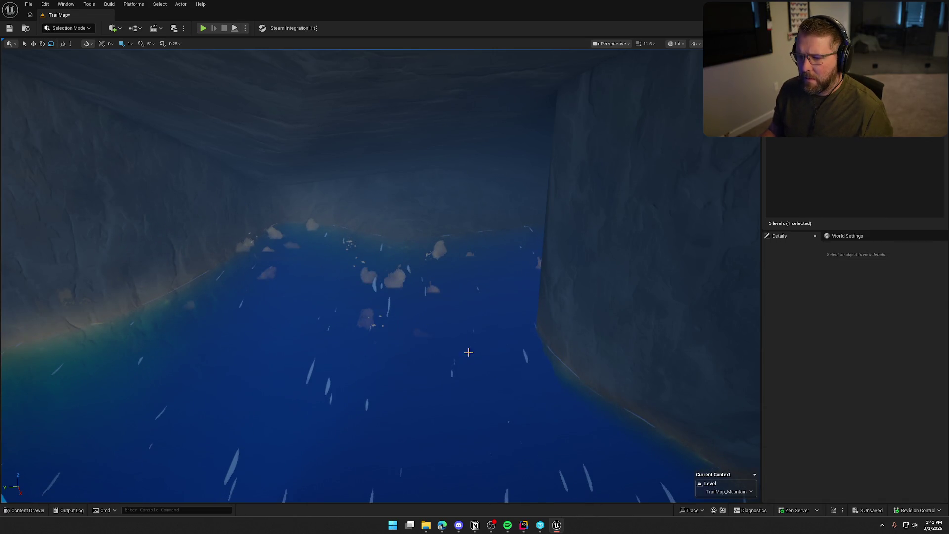
pyautogui.hotkey('ctrl', 'z')
pyautogui.hotkey('ctrl', 'z')
pyautogui.moveTo(340, 253)
pyautogui.mouseDown()
pyautogui.moveTo(325, 246)
pyautogui.moveTo(457, 250)
pyautogui.moveTo(483, 272)
pyautogui.moveTo(501, 271)
pyautogui.moveTo(455, 255)
pyautogui.mouseUp()
pyautogui.press('e')
pyautogui.press('w')
pyautogui.press('Escape')
pyautogui.moveTo(447, 369)
pyautogui.mouseDown()
pyautogui.moveTo(418, 277)
pyautogui.moveTo(448, 369)
pyautogui.mouseUp()
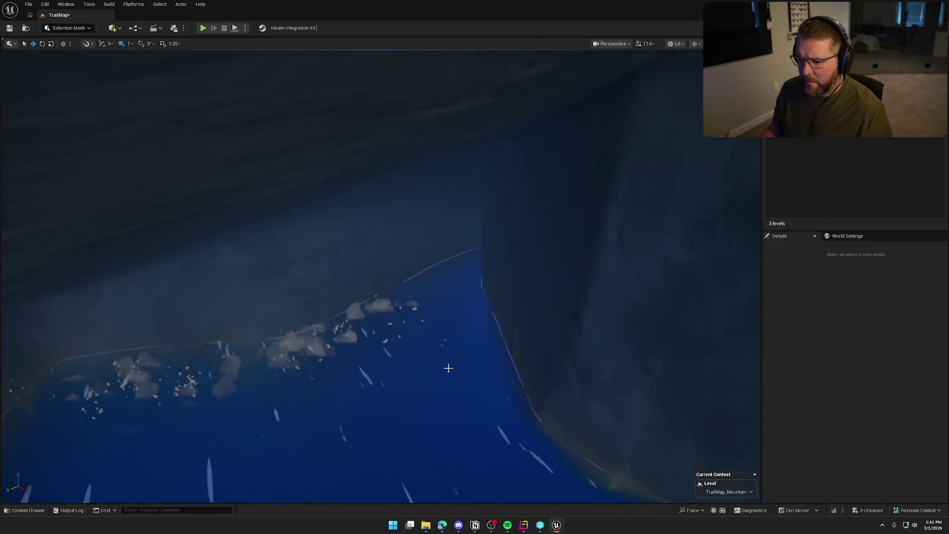
pyautogui.hotkey('ctrl', 'z')
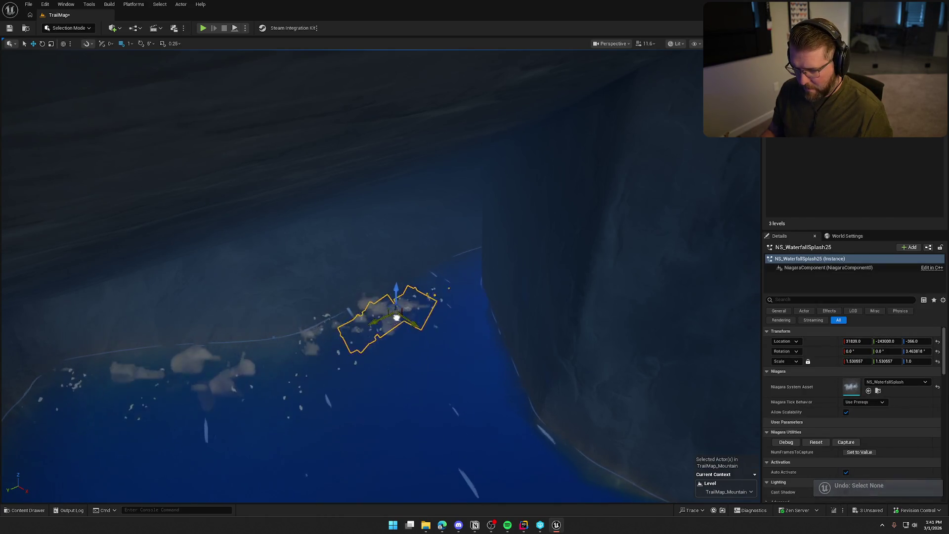
pyautogui.press('Escape')
pyautogui.moveTo(434, 371)
pyautogui.mouseDown()
pyautogui.moveTo(434, 425)
pyautogui.moveTo(524, 425)
pyautogui.moveTo(479, 401)
pyautogui.moveTo(445, 361)
pyautogui.moveTo(460, 341)
pyautogui.mouseUp()
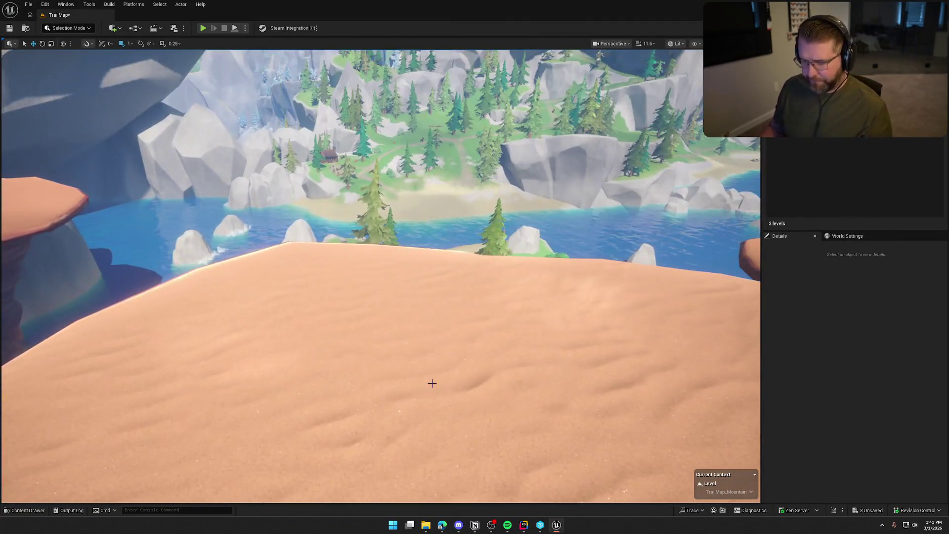
# Select the waterfall splash near the island and orbit around its rock to inspect it.
pyautogui.moveTo(432, 383)
pyautogui.mouseDown()
pyautogui.moveTo(425, 375)
pyautogui.moveTo(435, 366)
pyautogui.moveTo(297, 366)
pyautogui.mouseUp()
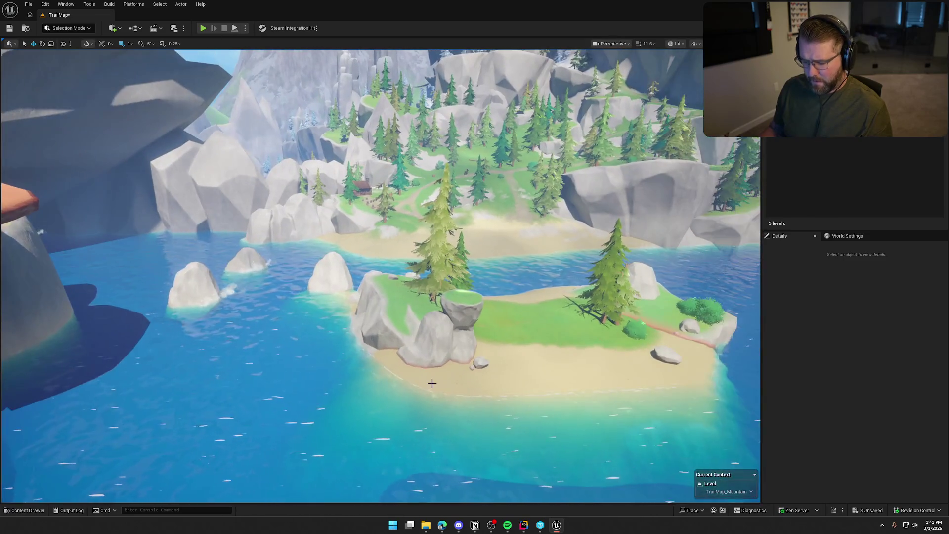
pyautogui.click(220, 297)
pyautogui.moveTo(219, 298); pyautogui.dragTo(219, 356)
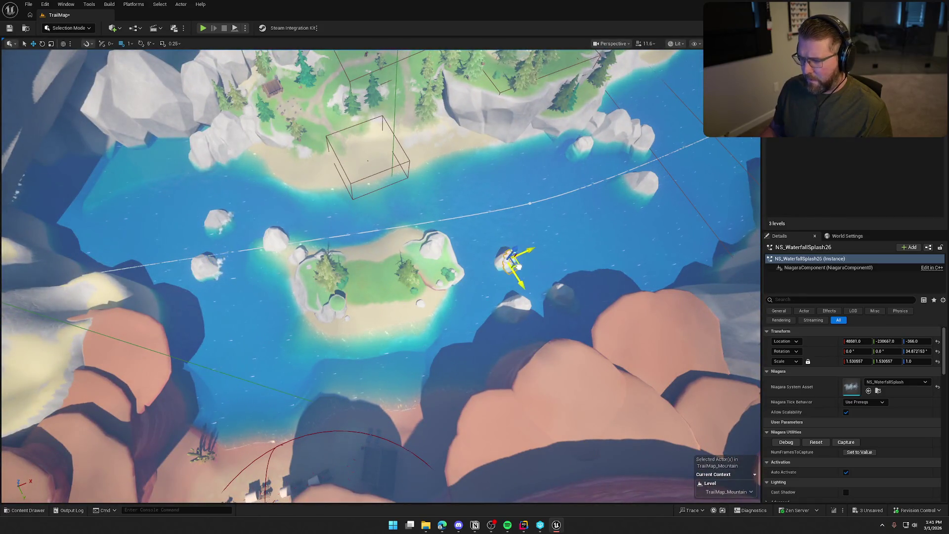
pyautogui.press('f')
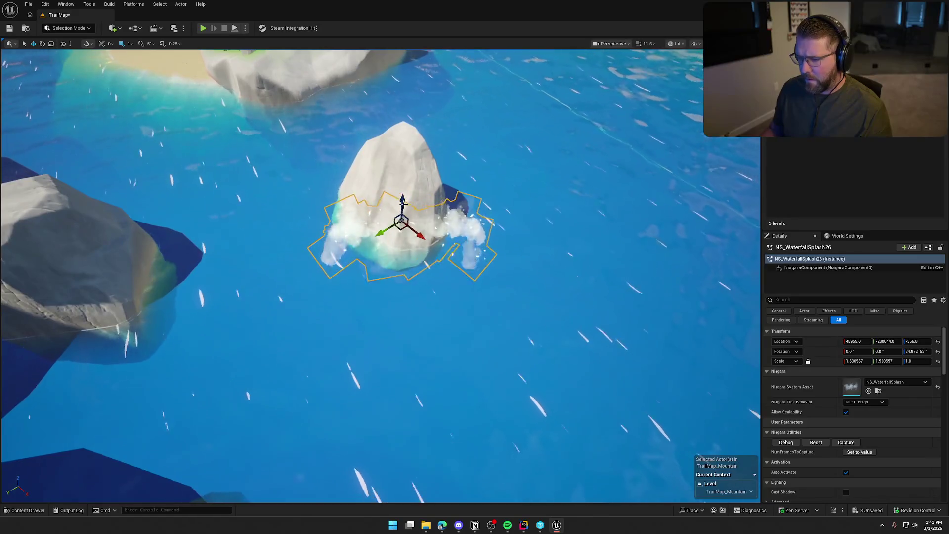
pyautogui.moveTo(402, 222); pyautogui.dragTo(403, 123)
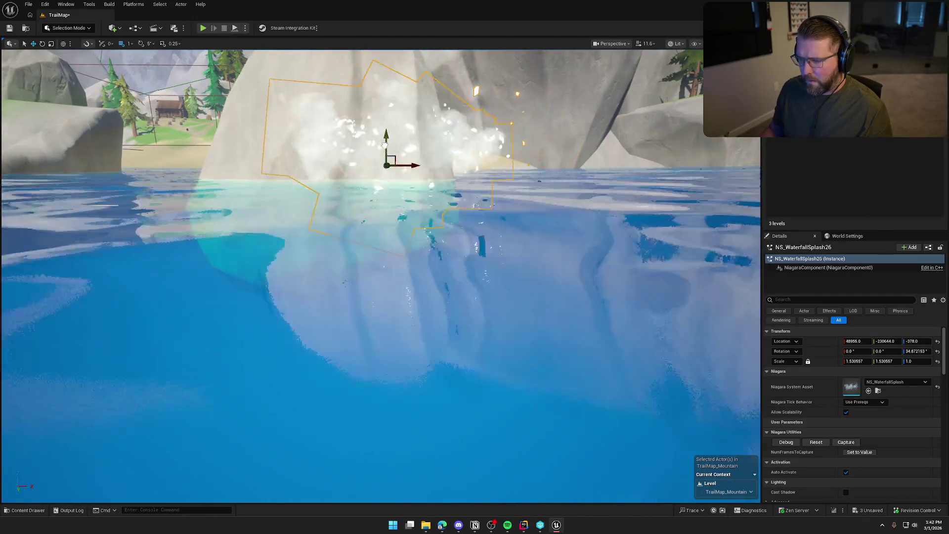
pyautogui.moveTo(385, 158)
pyautogui.mouseDown()
pyautogui.moveTo(358, 354)
pyautogui.moveTo(358, 292)
pyautogui.mouseUp()
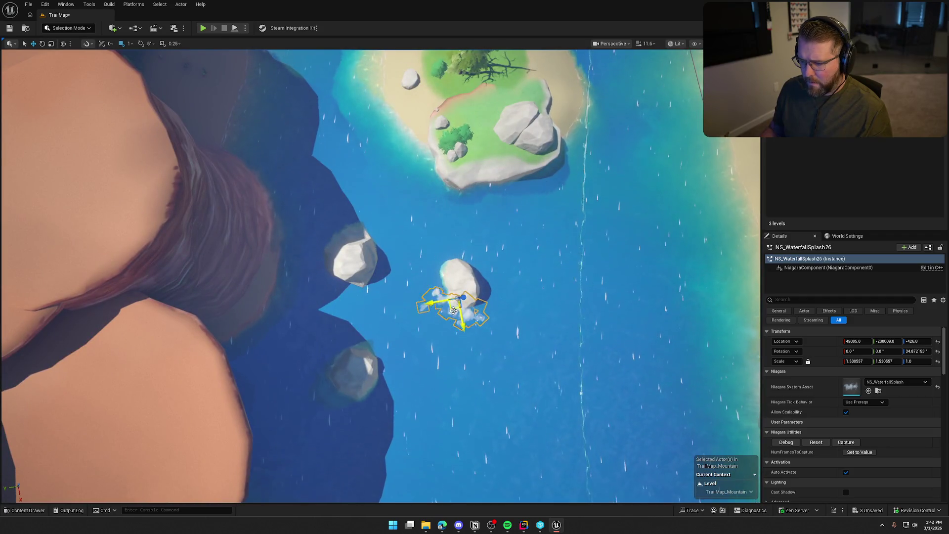
pyautogui.moveTo(358, 298); pyautogui.dragTo(430, 298)
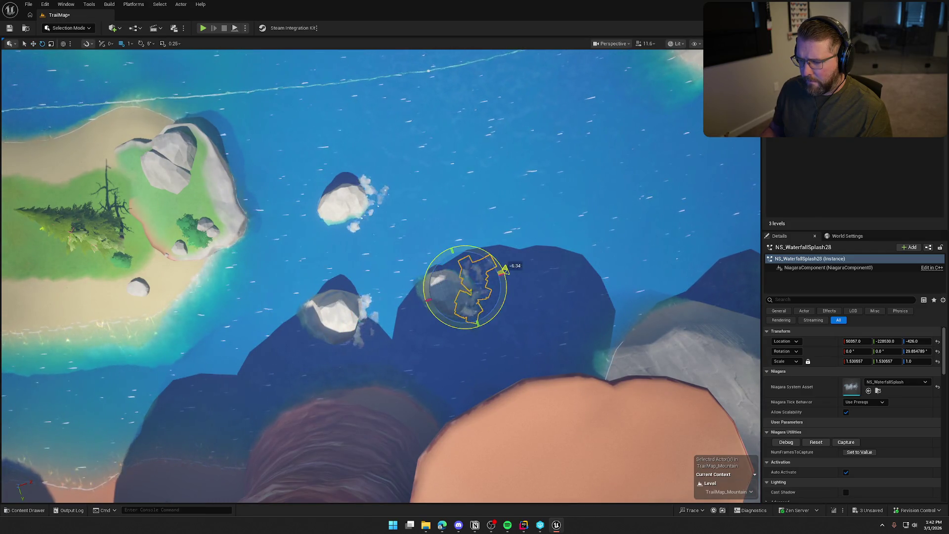
pyautogui.moveTo(525, 228); pyautogui.dragTo(376, 311)
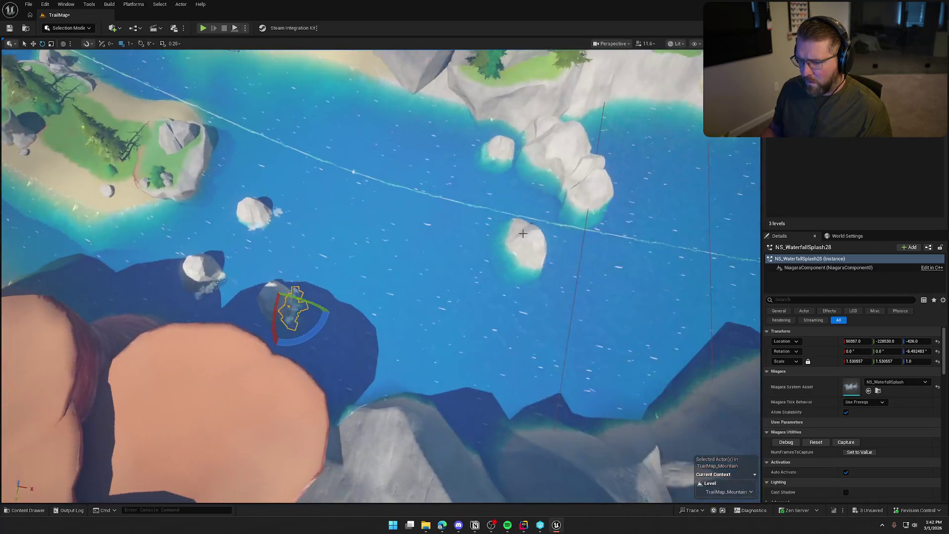
# Nudge that splash closer to its rock and adjust its scale, checking it from new angles.
pyautogui.moveTo(551, 267)
pyautogui.mouseDown()
pyautogui.moveTo(352, 228)
pyautogui.moveTo(370, 239)
pyautogui.mouseUp()
pyautogui.press('r')
pyautogui.press('w')
pyautogui.scroll(-5, 381, 277)
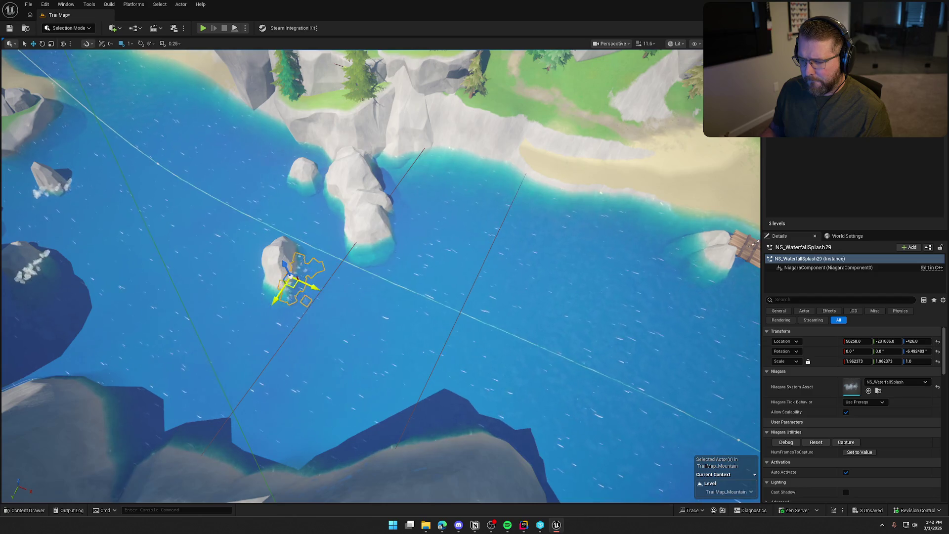
pyautogui.moveTo(450, 257)
pyautogui.mouseDown()
pyautogui.moveTo(487, 250)
pyautogui.moveTo(297, 253)
pyautogui.mouseUp()
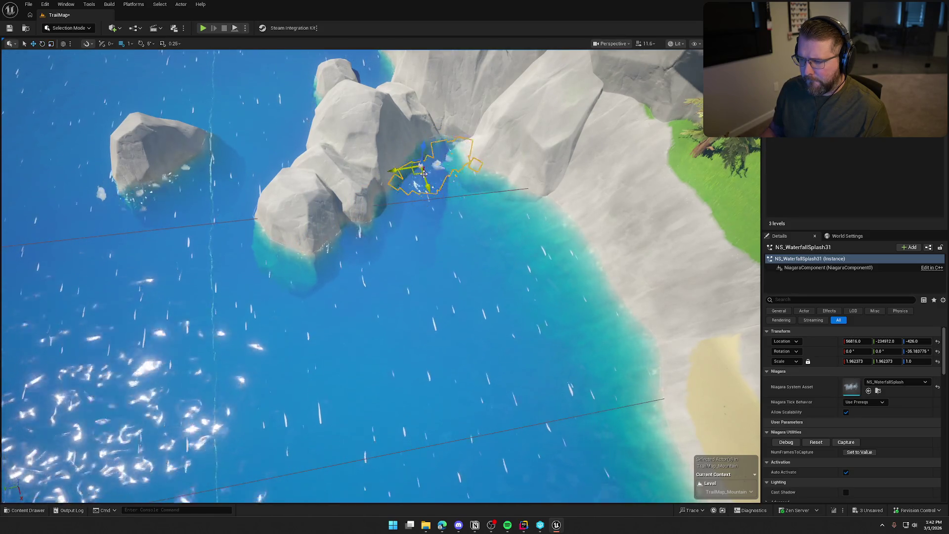
pyautogui.scroll(-5, 410, 194)
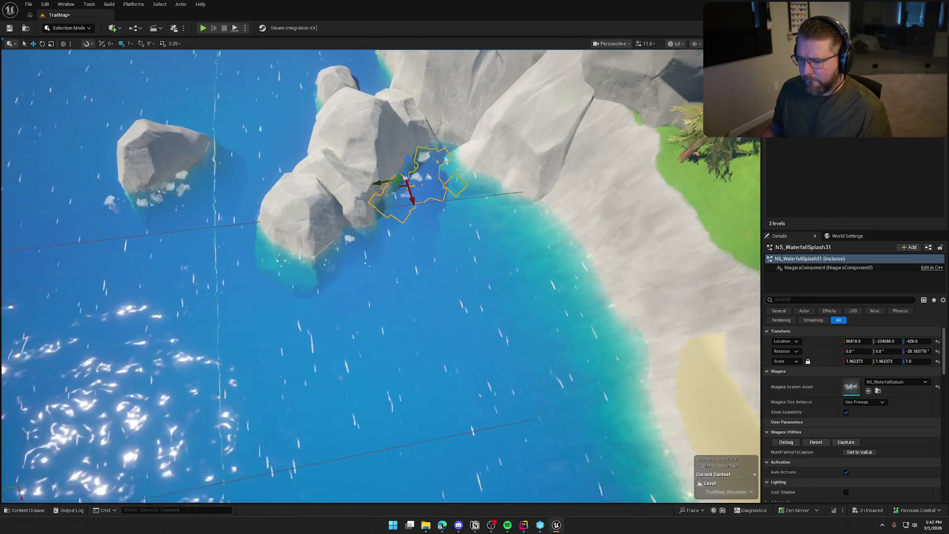
pyautogui.moveTo(411, 194)
pyautogui.mouseDown()
pyautogui.moveTo(375, 198)
pyautogui.moveTo(369, 216)
pyautogui.mouseUp()
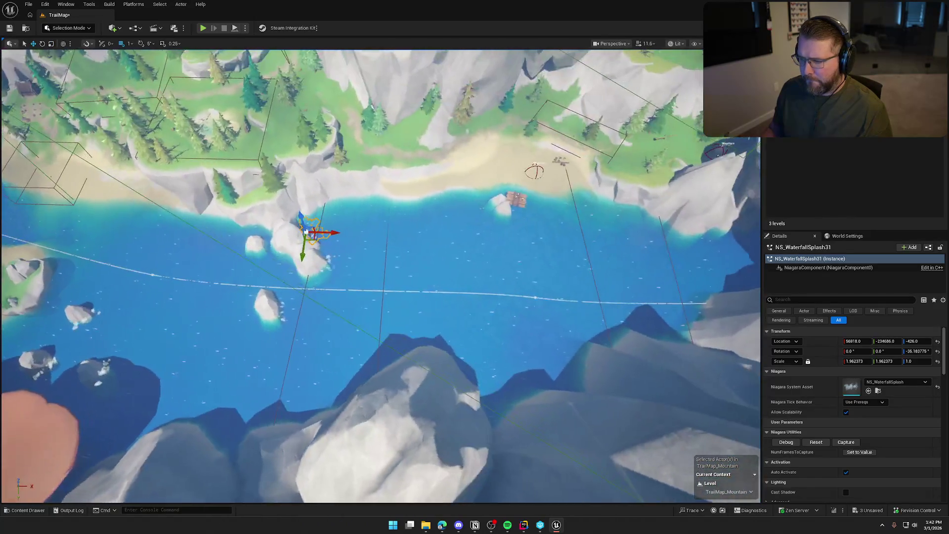
pyautogui.moveTo(351, 277); pyautogui.dragTo(352, 290)
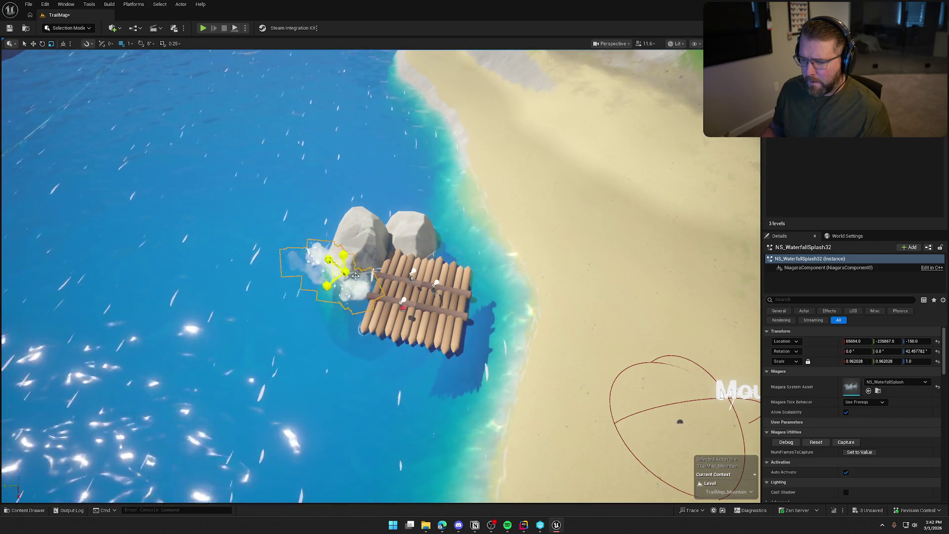
pyautogui.press('Escape')
# Raise the next splash effect at its rock up to the waterline and adjust its scale.
pyautogui.moveTo(347, 276)
pyautogui.mouseDown()
pyautogui.moveTo(345, 242)
pyautogui.moveTo(322, 242)
pyautogui.moveTo(321, 233)
pyautogui.mouseUp()
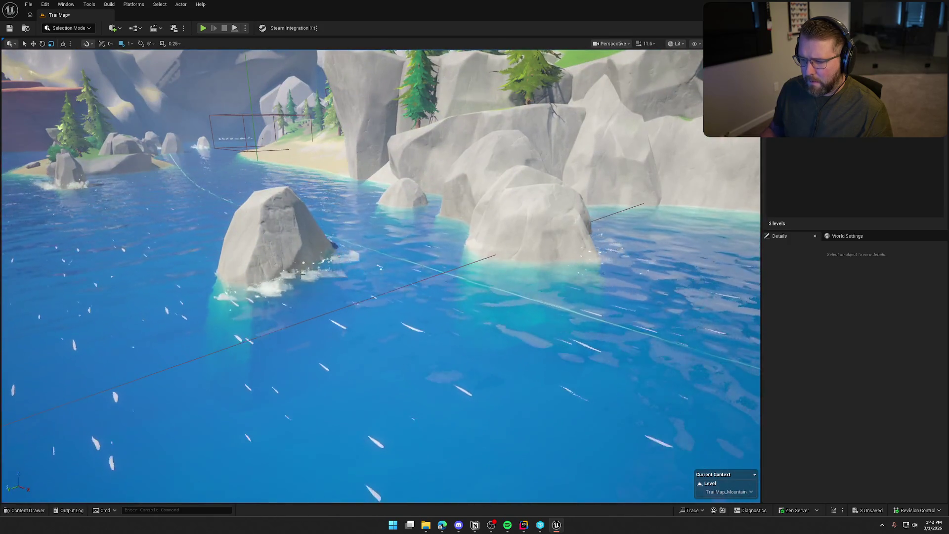
pyautogui.click(282, 287)
pyautogui.moveTo(283, 269)
pyautogui.mouseDown()
pyautogui.moveTo(296, 261)
pyautogui.moveTo(276, 277)
pyautogui.moveTo(325, 281)
pyautogui.mouseUp()
pyautogui.press('r')
pyautogui.press('w')
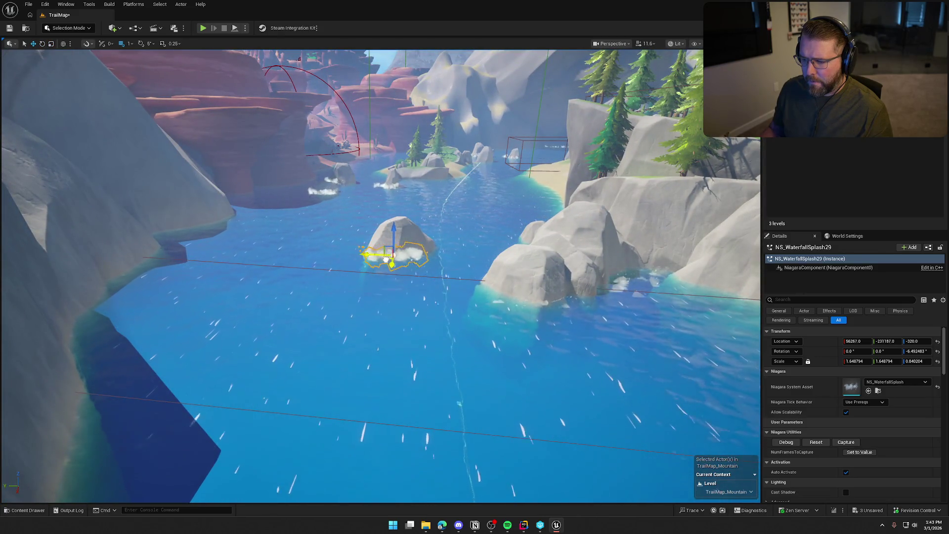
# Raise another splash by the river bend to the waterline and slide it along the rocks.
pyautogui.moveTo(387, 260); pyautogui.dragTo(427, 302)
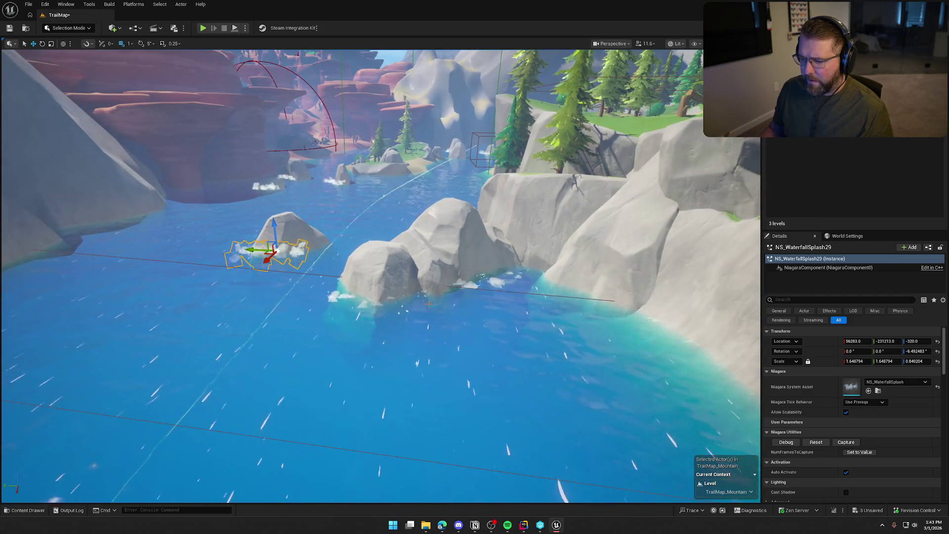
pyautogui.click(428, 303)
pyautogui.click(381, 302)
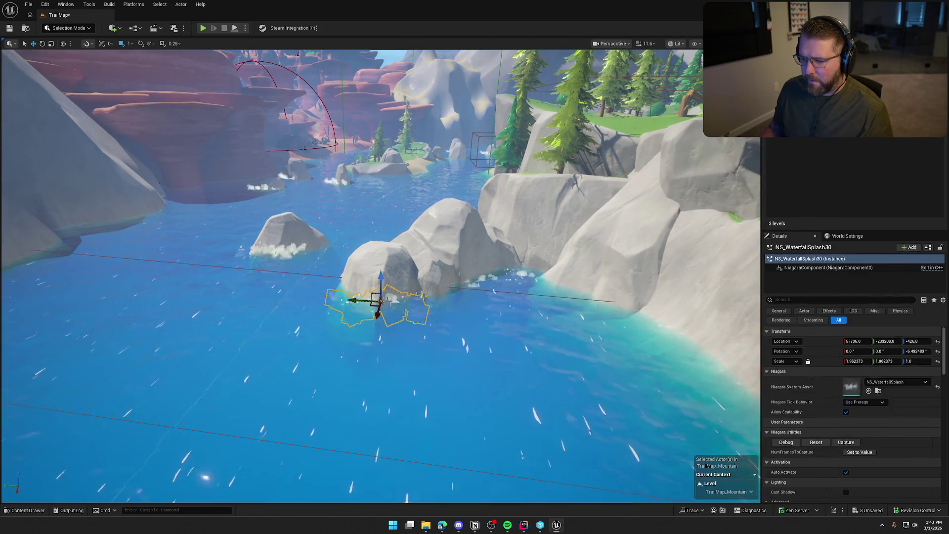
pyautogui.moveTo(380, 276); pyautogui.dragTo(381, 267)
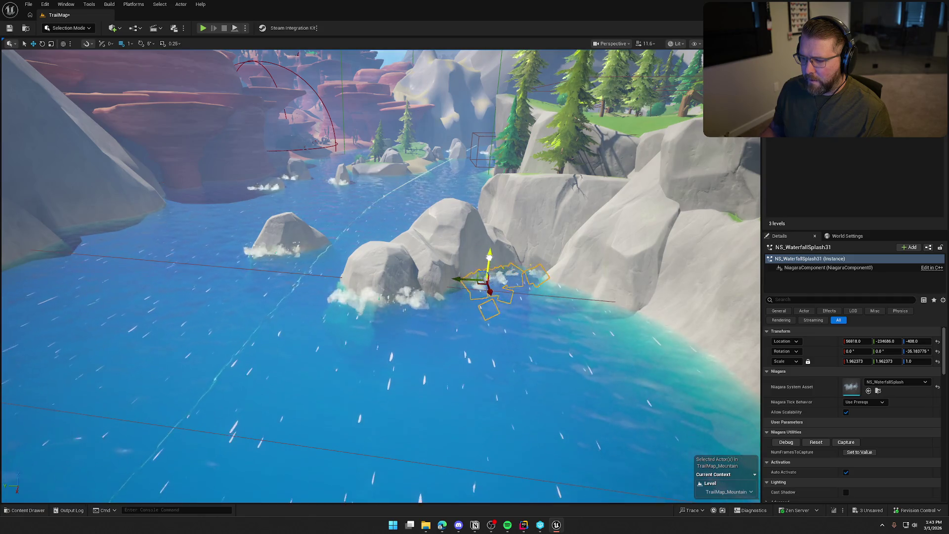
pyautogui.moveTo(490, 275); pyautogui.dragTo(468, 300)
pyautogui.press('e')
pyautogui.press('Escape')
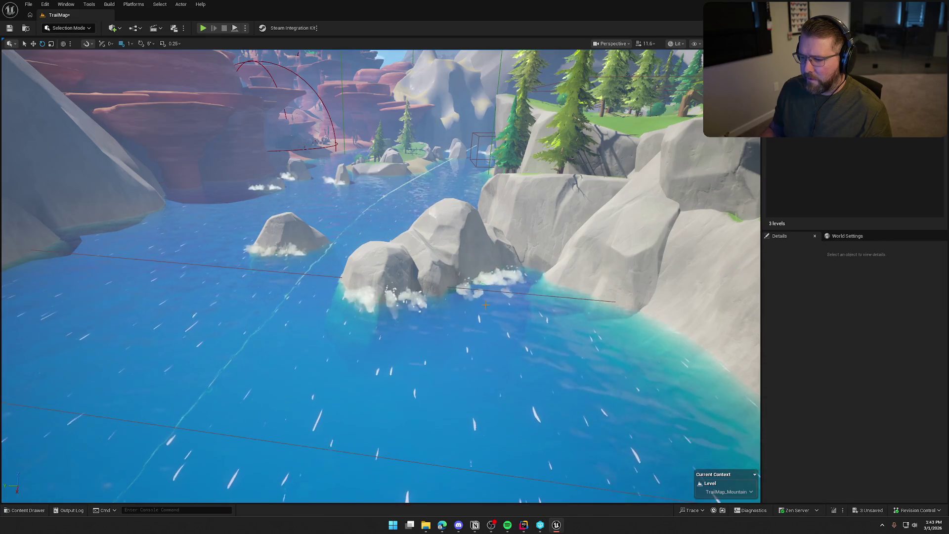
pyautogui.scroll(-3, 467, 300)
pyautogui.scroll(-4, 467, 300)
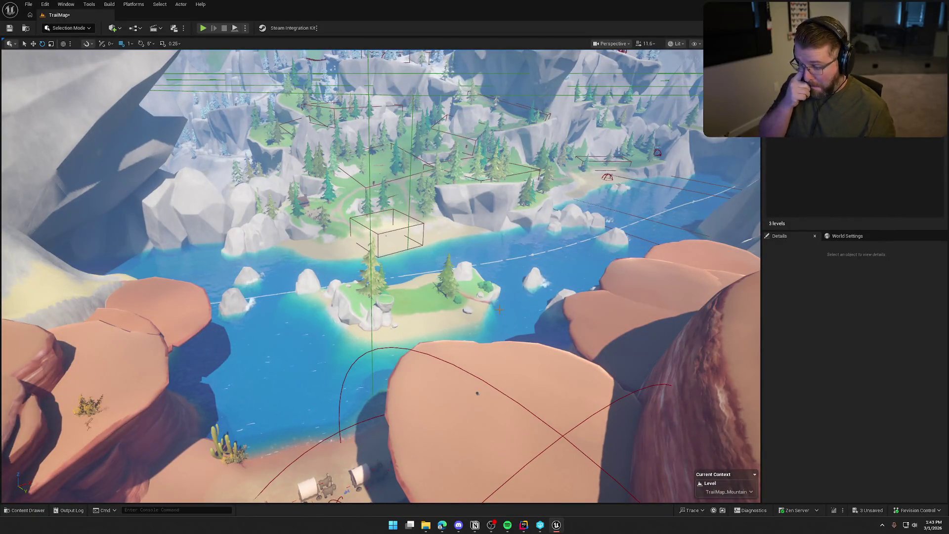
# Switch to game view and save TrailMap_Mountain, checking the level out first.
pyautogui.press('g')
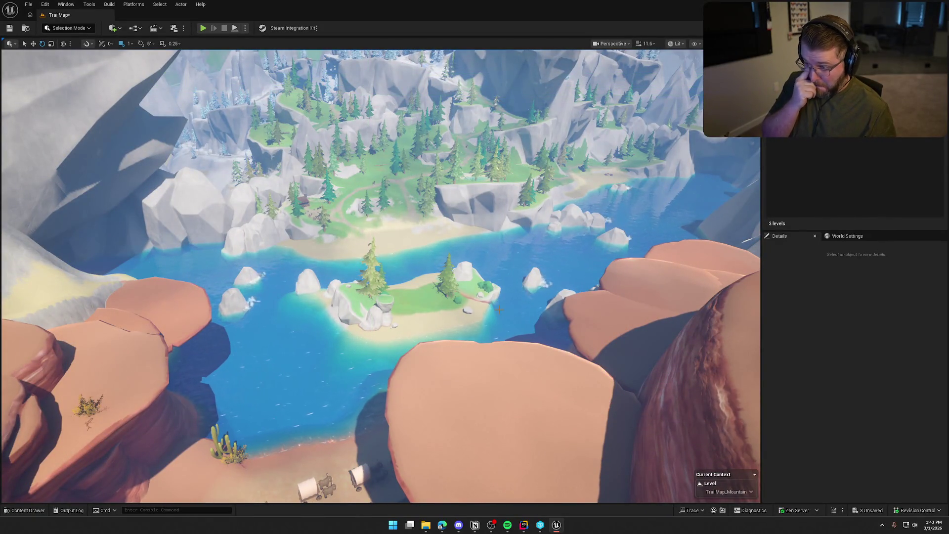
pyautogui.hotkey('ctrl', 's')
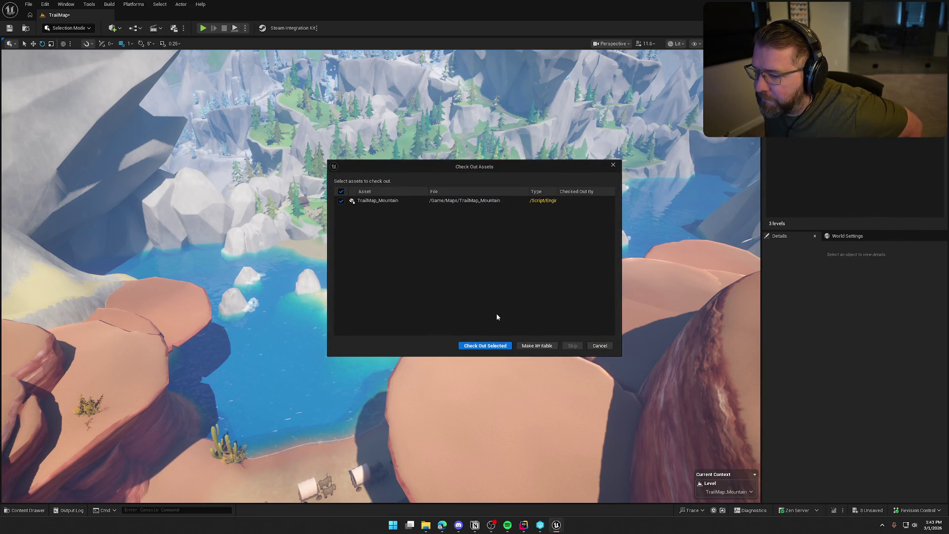
pyautogui.click(484, 345)
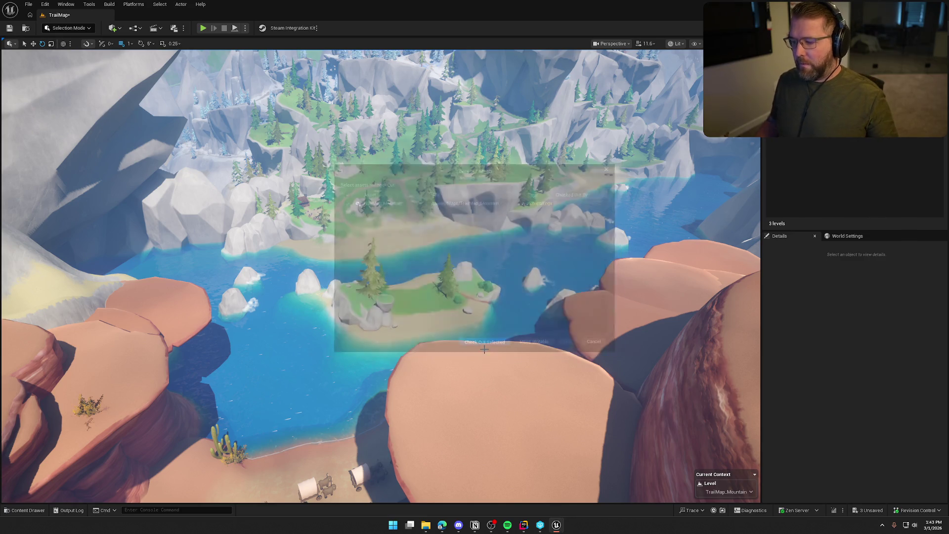
# Fly across the island to the snowy canyon and select the cliff rock.
pyautogui.scroll(10, 507, 357)
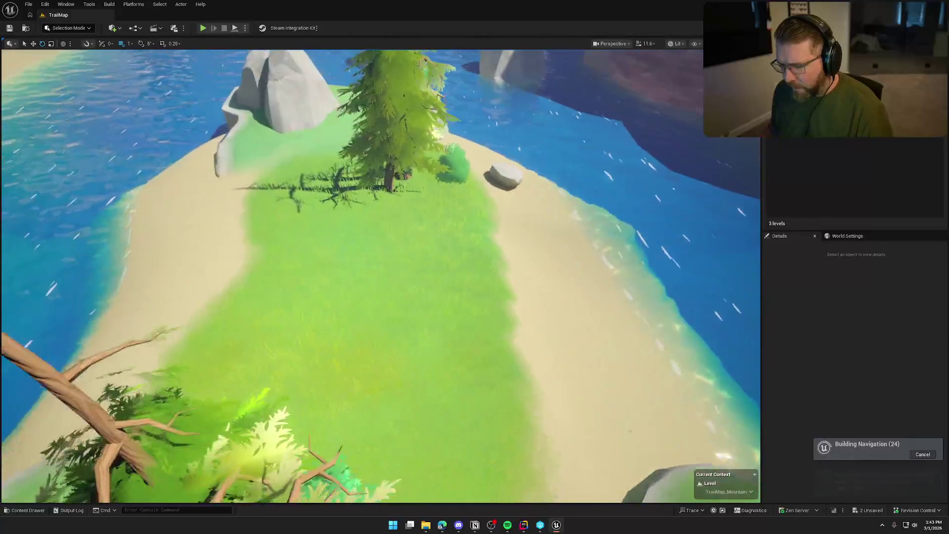
pyautogui.press('w')
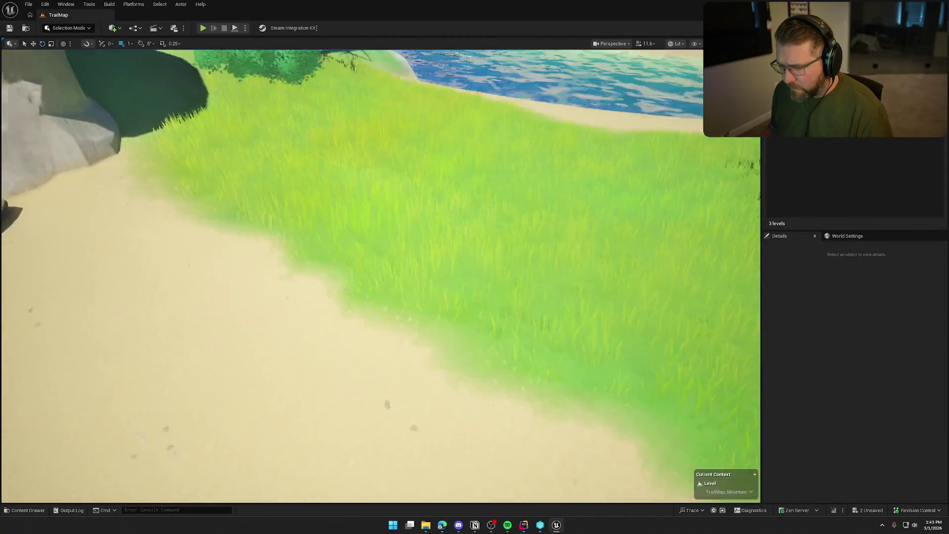
pyautogui.scroll(-10, 445, 283)
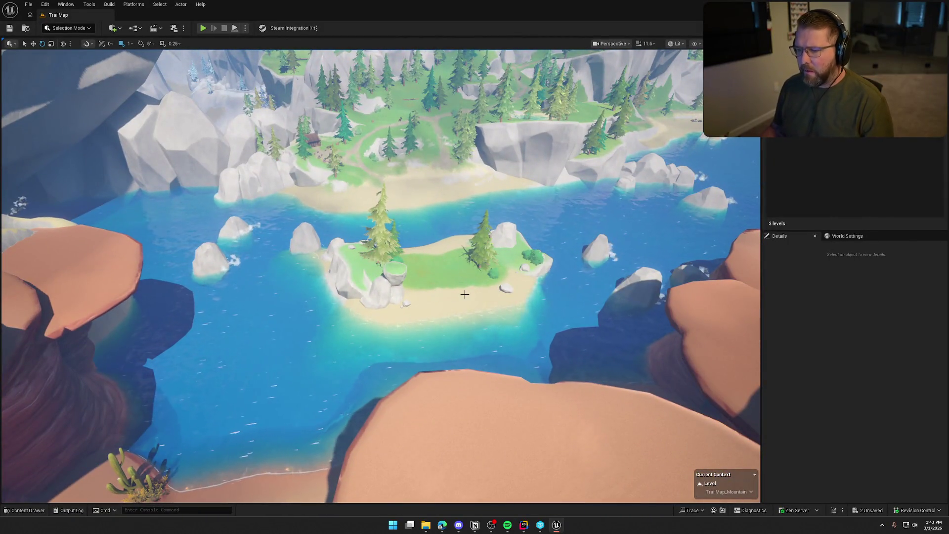
pyautogui.scroll(-8, 423, 286)
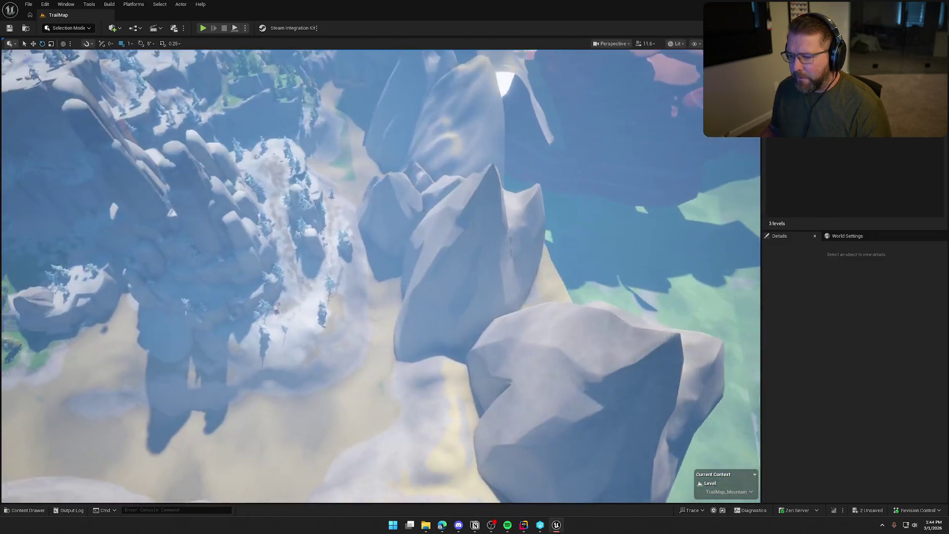
pyautogui.click(474, 277)
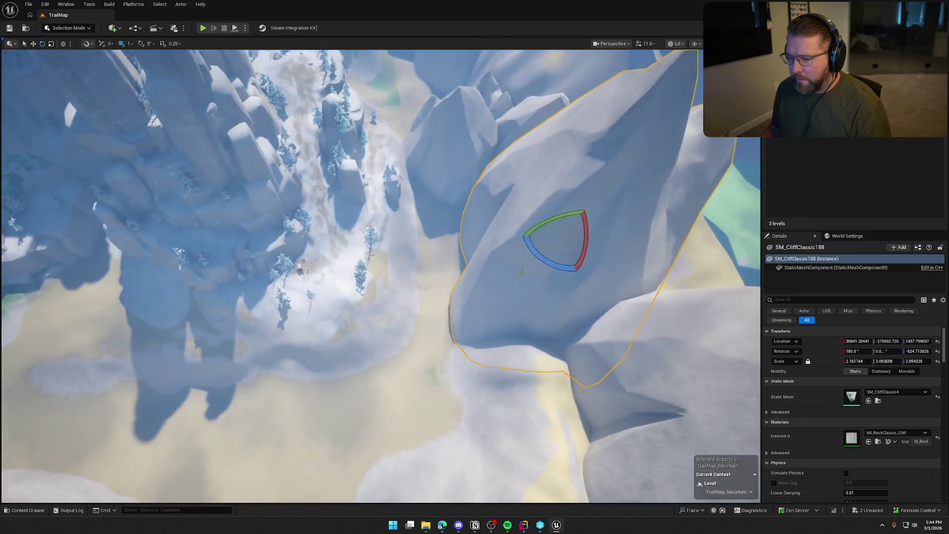
# Duplicate the snowy cliff rock, then rotate it and shift it left to about X 37748.
pyautogui.press('r')
pyautogui.moveTo(563, 228); pyautogui.dragTo(451, 275)
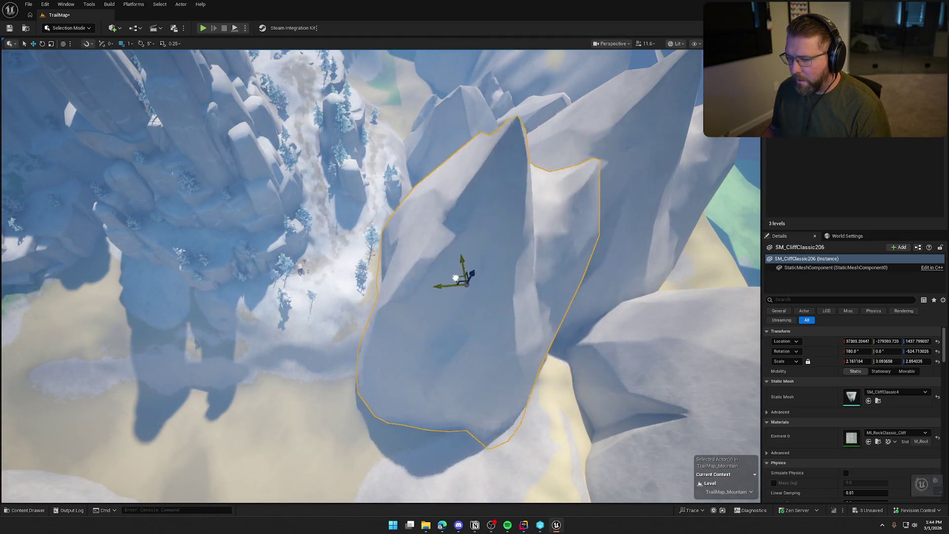
pyautogui.press('e')
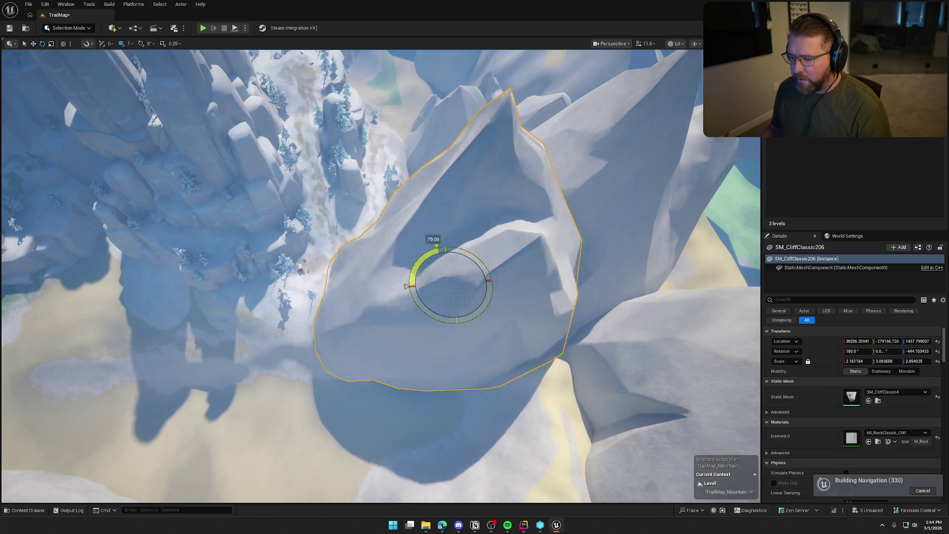
pyautogui.moveTo(440, 278)
pyautogui.mouseDown()
pyautogui.moveTo(451, 355)
pyautogui.moveTo(417, 318)
pyautogui.moveTo(332, 280)
pyautogui.mouseUp()
pyautogui.moveTo(464, 337)
pyautogui.mouseDown()
pyautogui.moveTo(465, 307)
pyautogui.moveTo(464, 337)
pyautogui.mouseUp()
pyautogui.moveTo(443, 256); pyautogui.dragTo(433, 260)
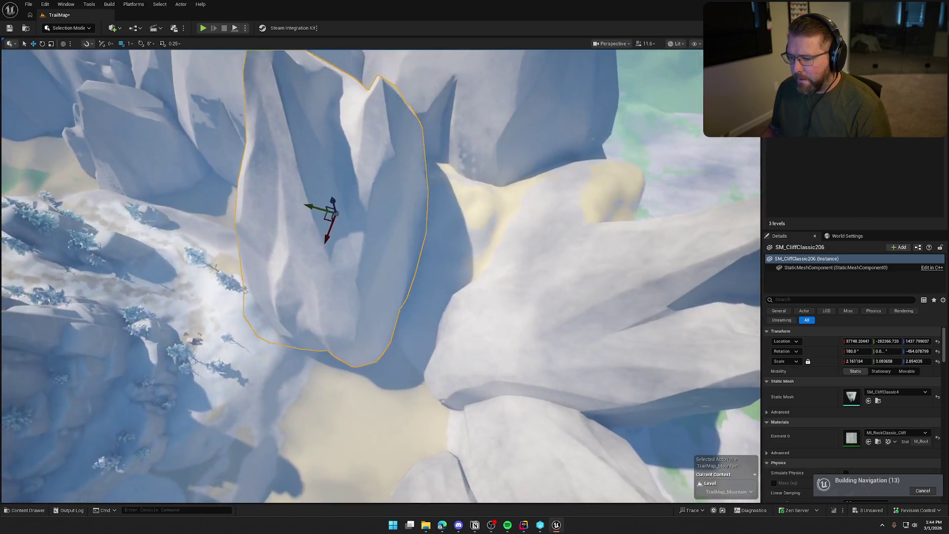
pyautogui.moveTo(335, 214)
pyautogui.mouseDown()
pyautogui.moveTo(335, 197)
pyautogui.moveTo(334, 247)
pyautogui.moveTo(316, 247)
pyautogui.mouseUp()
pyautogui.press('Escape')
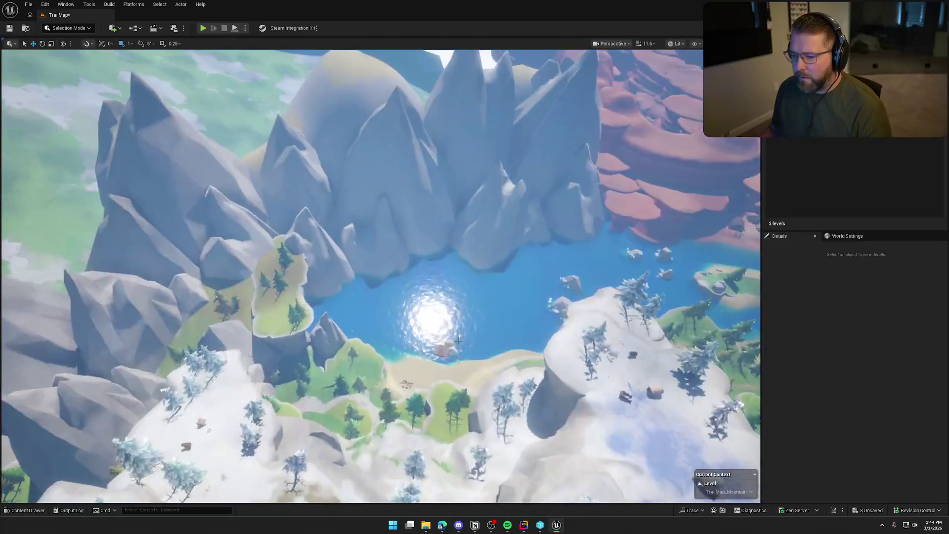
# Select the canyon river and fly the camera toward the village.
pyautogui.click(437, 314)
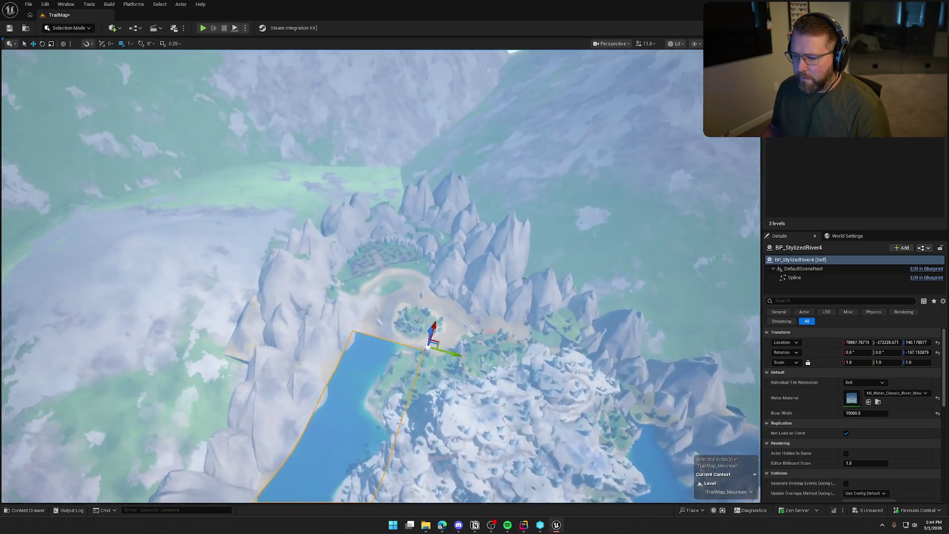
pyautogui.press('w')
pyautogui.scroll(2, 381, 276)
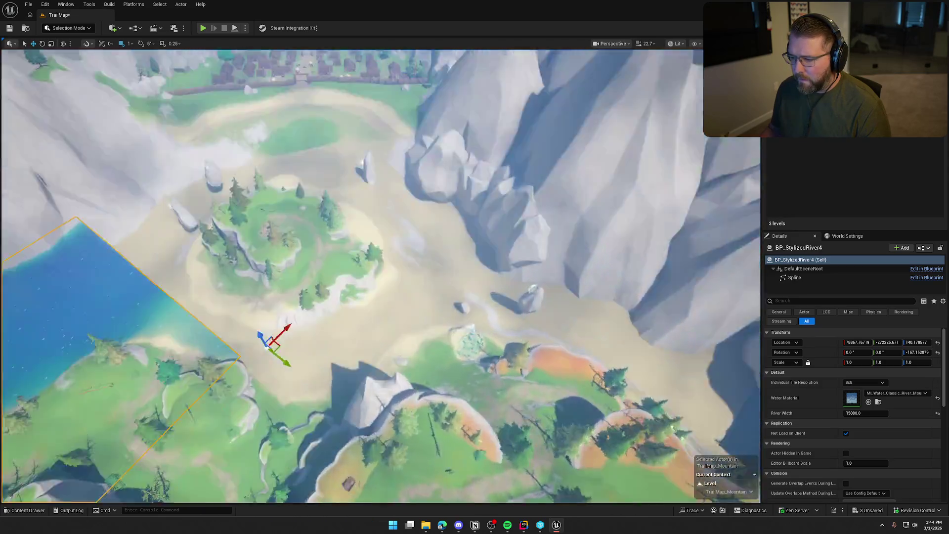
pyautogui.press('d')
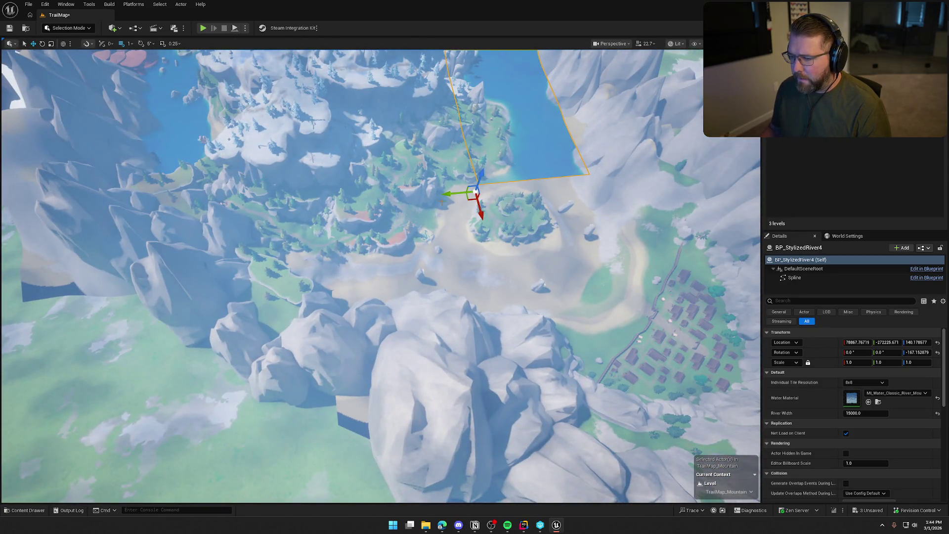
# Move BP_StylizedRiver4 to about X 89717, Y -238391 and rotate it to -118.7°.
pyautogui.moveTo(473, 200); pyautogui.dragTo(415, 256)
pyautogui.moveTo(275, 374)
pyautogui.mouseDown()
pyautogui.moveTo(304, 460)
pyautogui.moveTo(358, 425)
pyautogui.mouseUp()
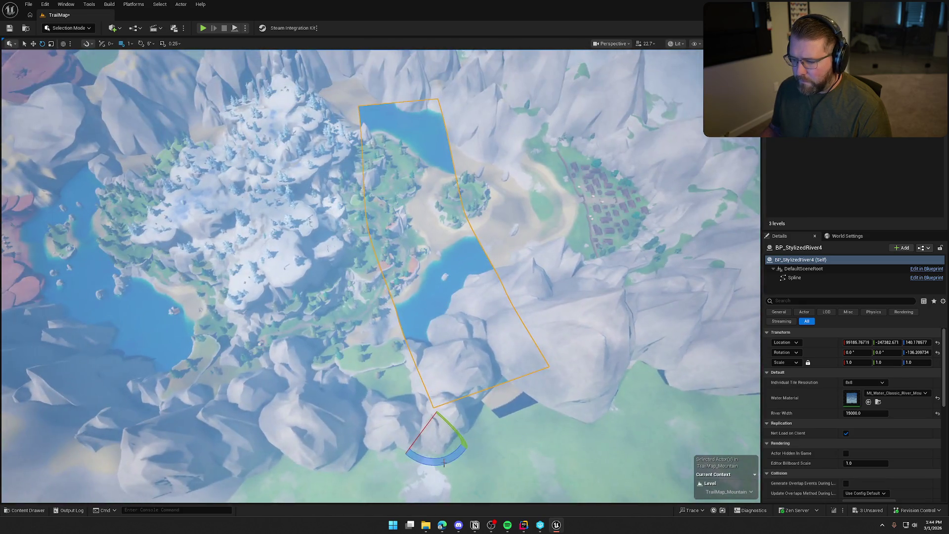
pyautogui.moveTo(425, 431)
pyautogui.mouseDown()
pyautogui.moveTo(441, 420)
pyautogui.moveTo(426, 433)
pyautogui.moveTo(309, 437)
pyautogui.moveTo(731, 225)
pyautogui.mouseUp()
pyautogui.press('w')
pyautogui.click(794, 278)
# Reposition the first three river spline points and rotate one to bend the course.
pyautogui.press('f')
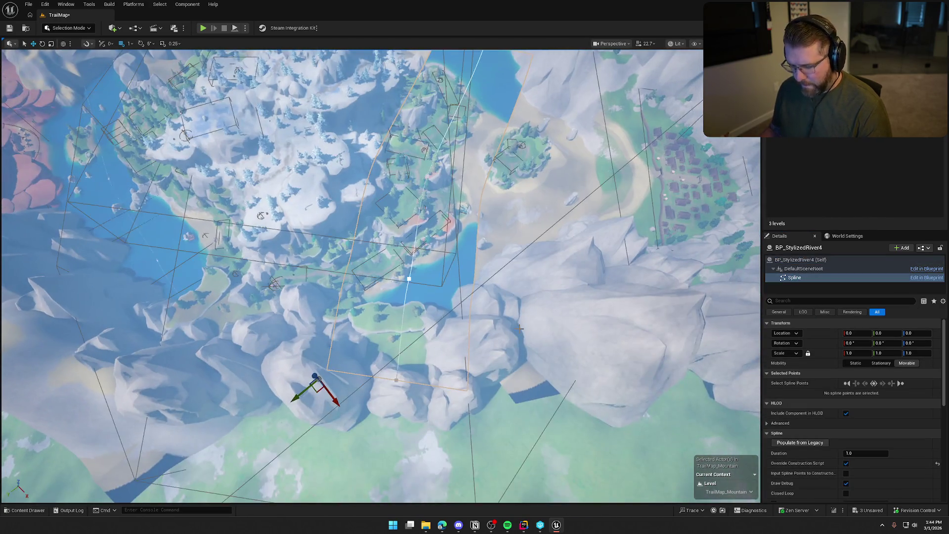
pyautogui.click(409, 280)
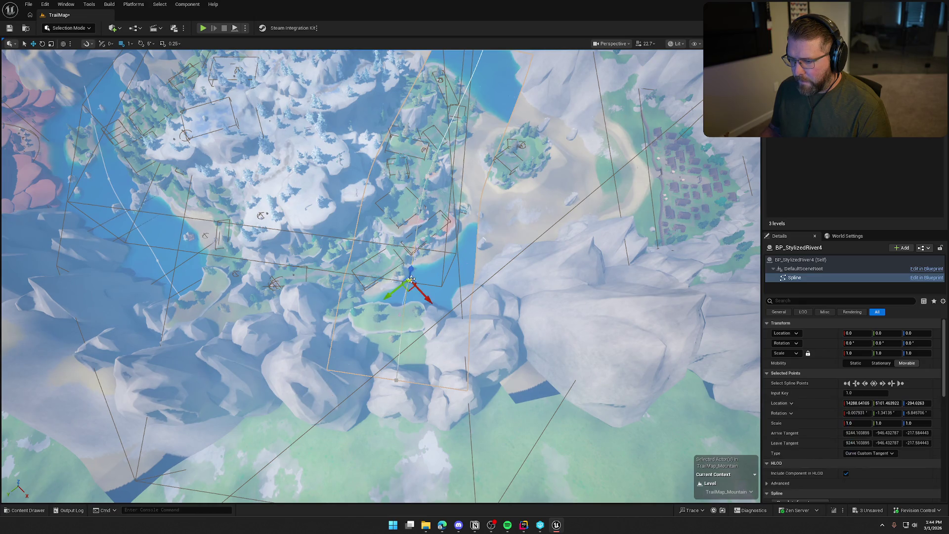
pyautogui.moveTo(409, 291); pyautogui.dragTo(418, 275)
pyautogui.moveTo(428, 175)
pyautogui.mouseDown()
pyautogui.moveTo(424, 184)
pyautogui.moveTo(445, 179)
pyautogui.moveTo(461, 171)
pyautogui.moveTo(452, 164)
pyautogui.mouseUp()
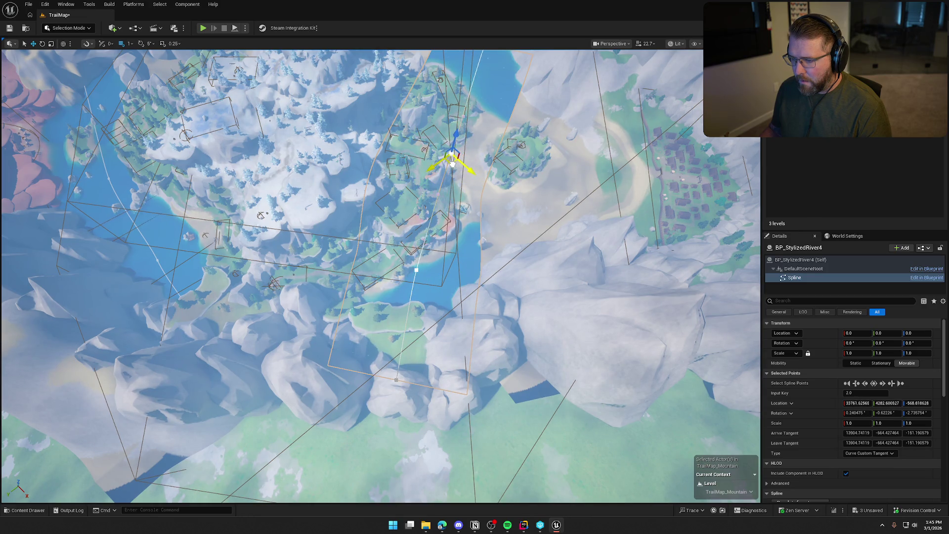
pyautogui.scroll(-5, 452, 164)
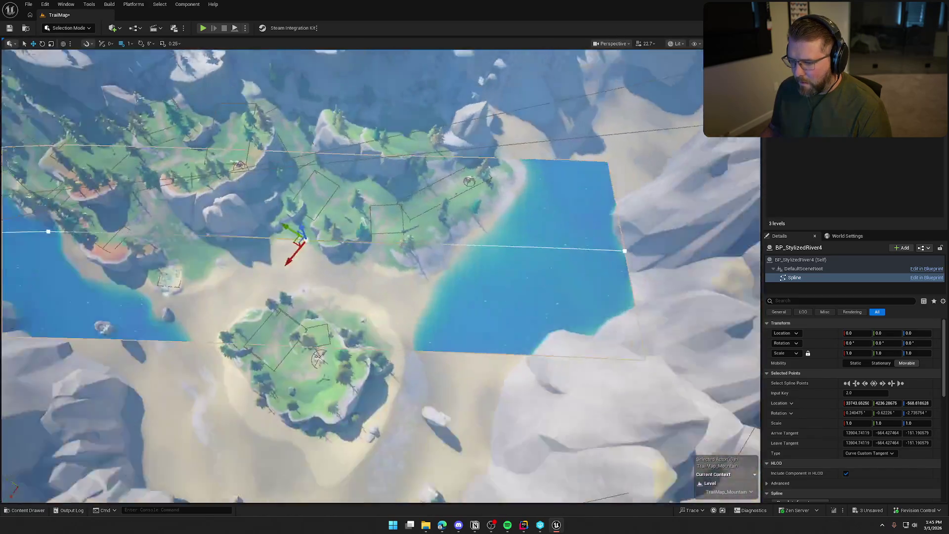
pyautogui.scroll(-5, 452, 164)
pyautogui.click(474, 259)
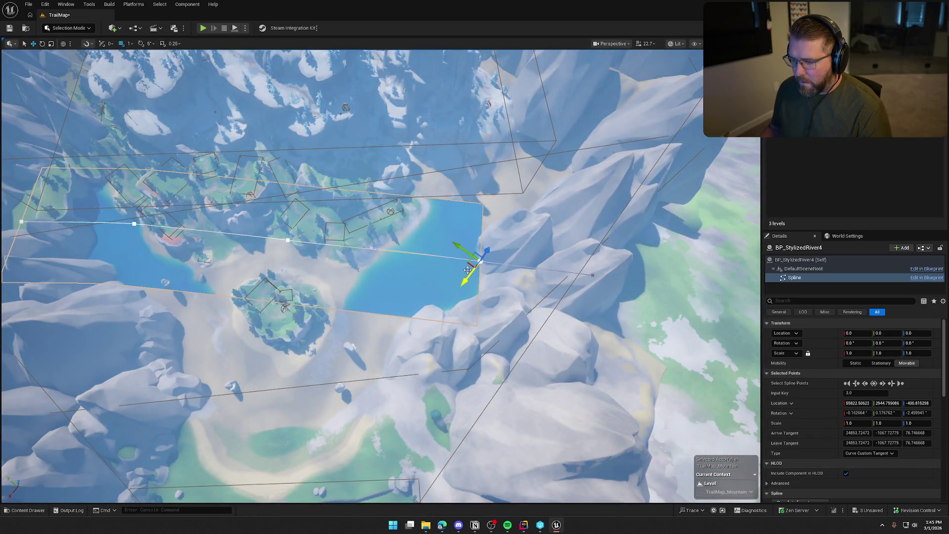
pyautogui.moveTo(475, 259)
pyautogui.mouseDown()
pyautogui.moveTo(531, 171)
pyautogui.moveTo(568, 138)
pyautogui.moveTo(577, 146)
pyautogui.mouseUp()
pyautogui.press('f')
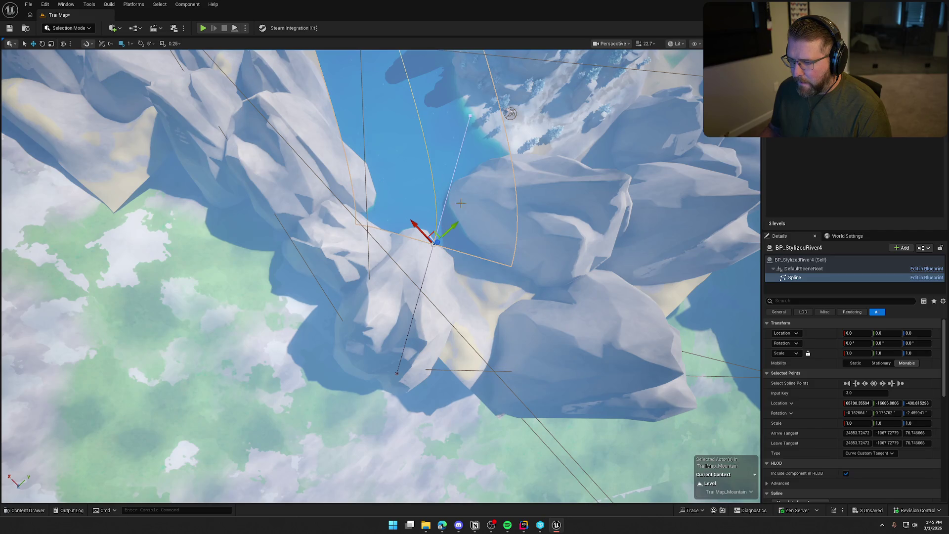
pyautogui.moveTo(407, 272)
pyautogui.mouseDown()
pyautogui.moveTo(468, 269)
pyautogui.moveTo(417, 275)
pyautogui.mouseUp()
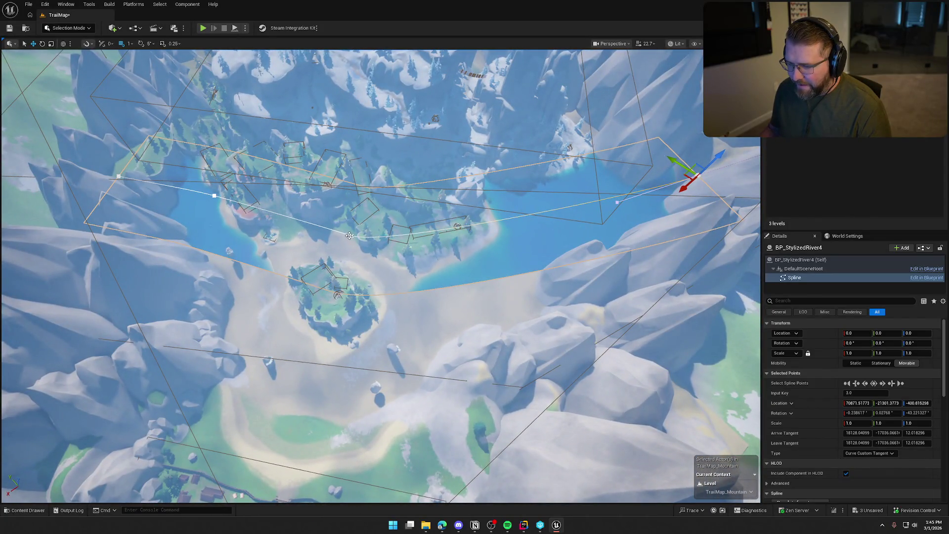
# Reshape the next spline points, pulling them downward and rotating one to curve the river.
pyautogui.click(350, 236)
pyautogui.moveTo(338, 236); pyautogui.dragTo(333, 261)
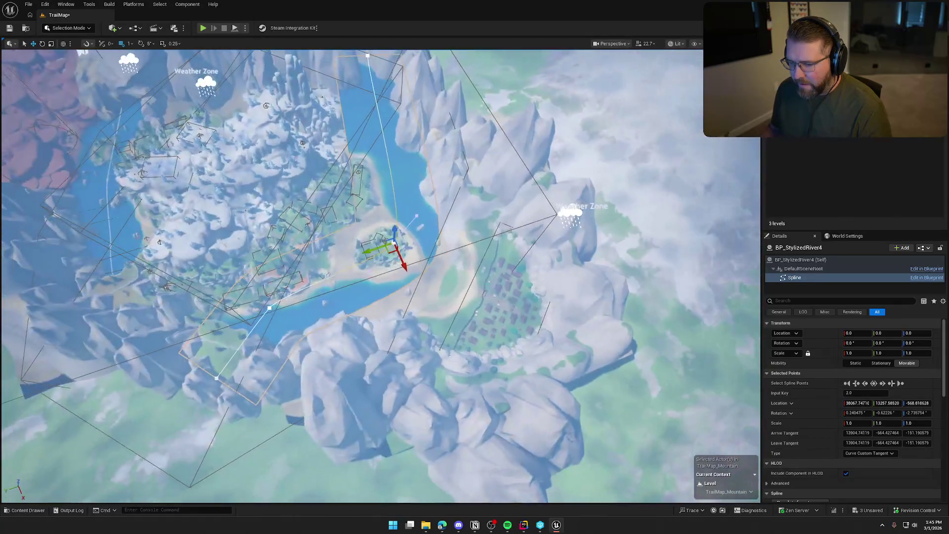
pyautogui.click(274, 312)
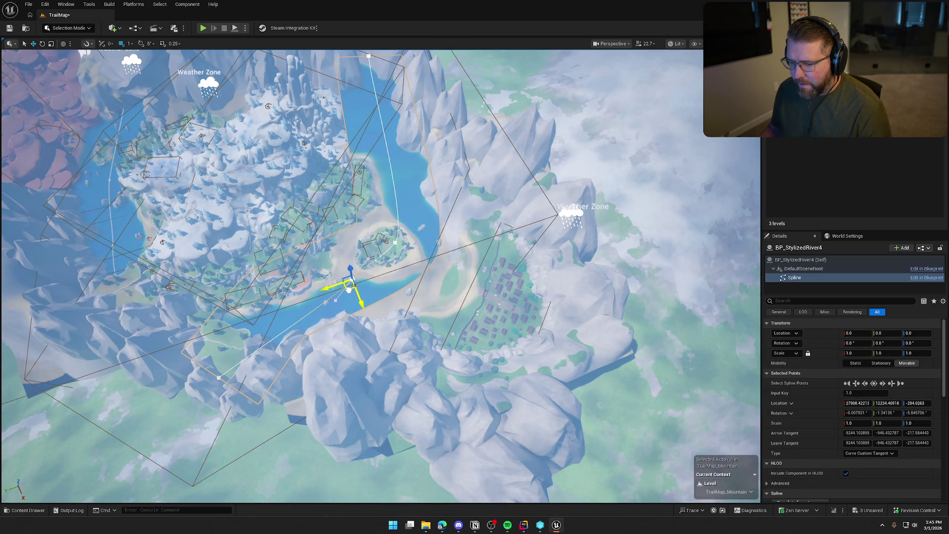
pyautogui.click(396, 244)
pyautogui.moveTo(392, 252); pyautogui.dragTo(426, 271)
pyautogui.click(350, 282)
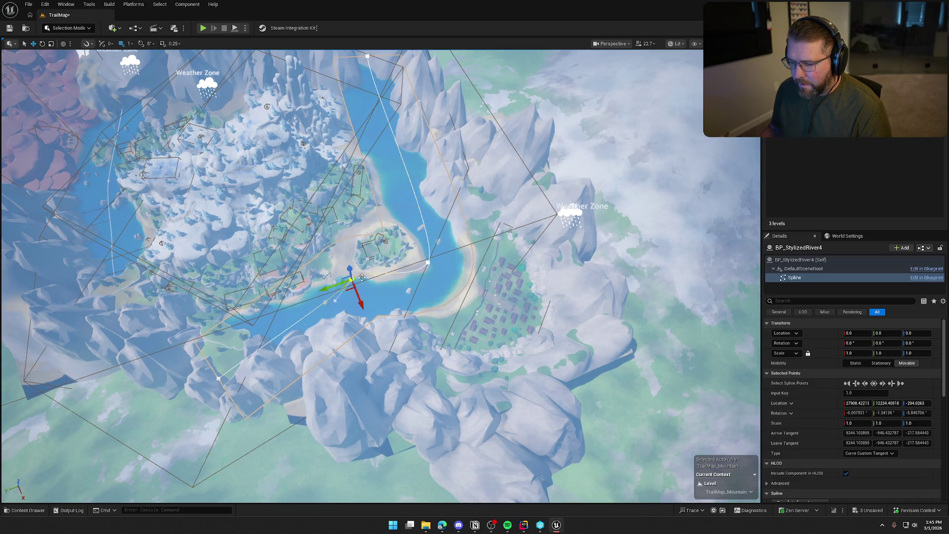
pyautogui.press('e')
pyautogui.moveTo(321, 330)
pyautogui.mouseDown()
pyautogui.moveTo(360, 297)
pyautogui.moveTo(359, 320)
pyautogui.mouseUp()
pyautogui.press('w')
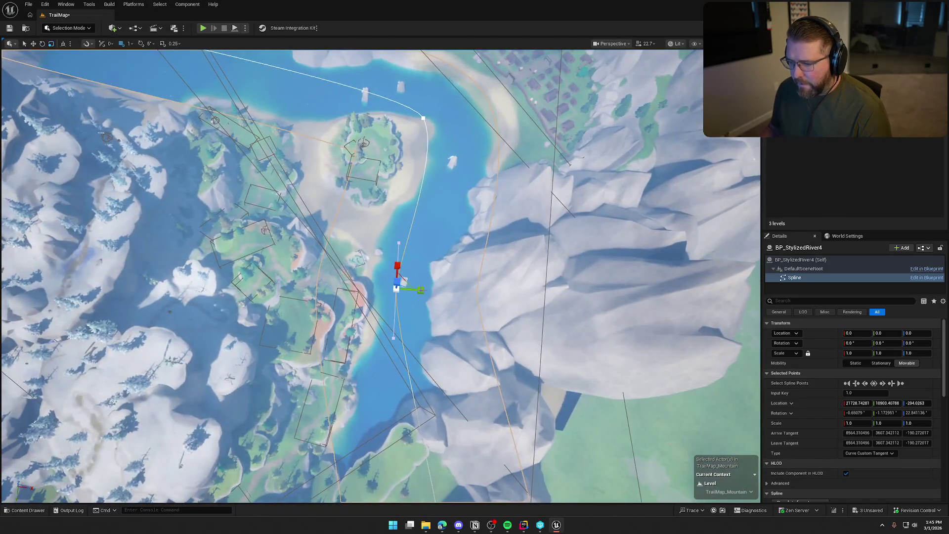
pyautogui.moveTo(401, 300); pyautogui.dragTo(436, 272)
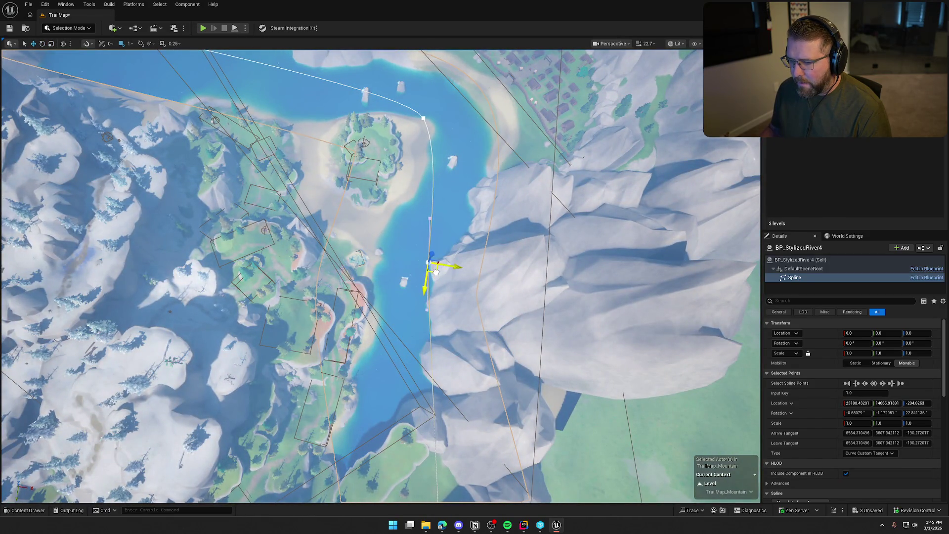
pyautogui.scroll(-3, 479, 353)
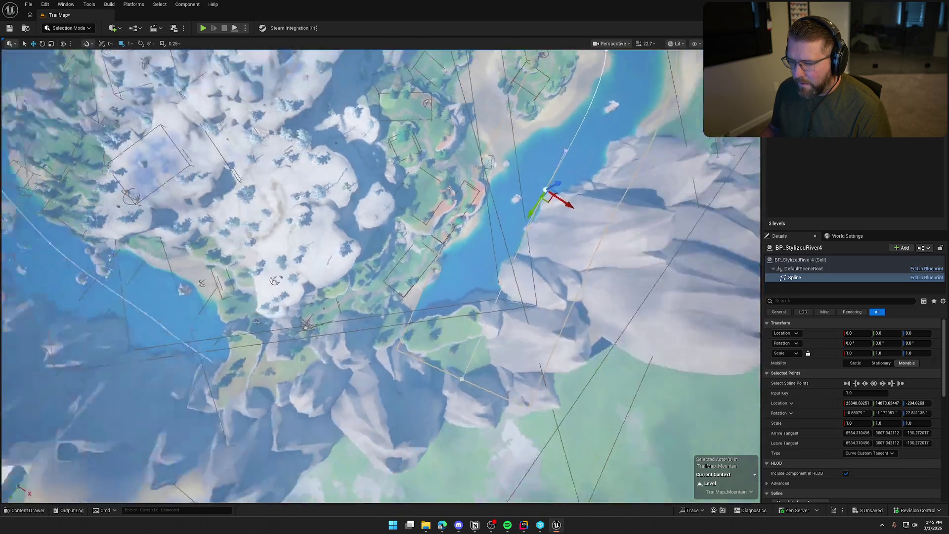
pyautogui.click(453, 340)
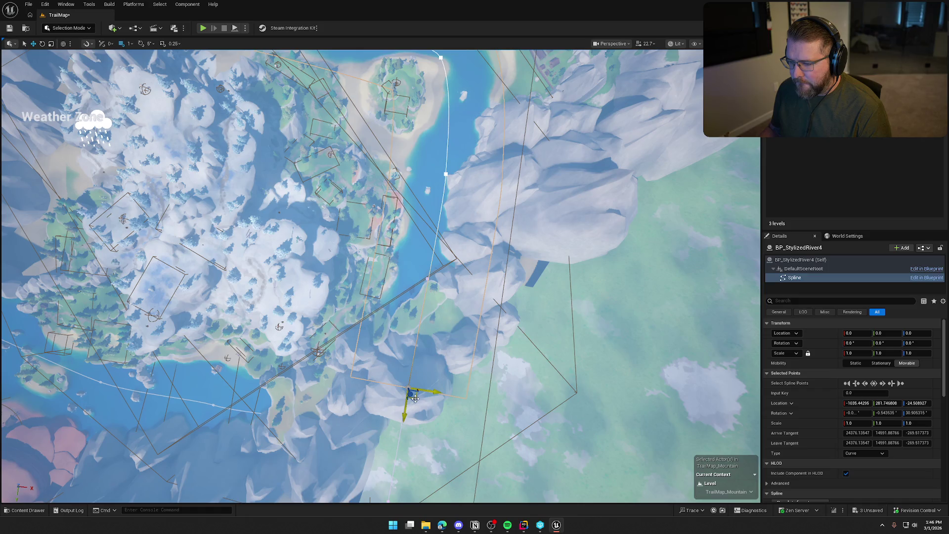
# Pull the river's bend point by the village up-left onto the island.
pyautogui.scroll(5, 455, 322)
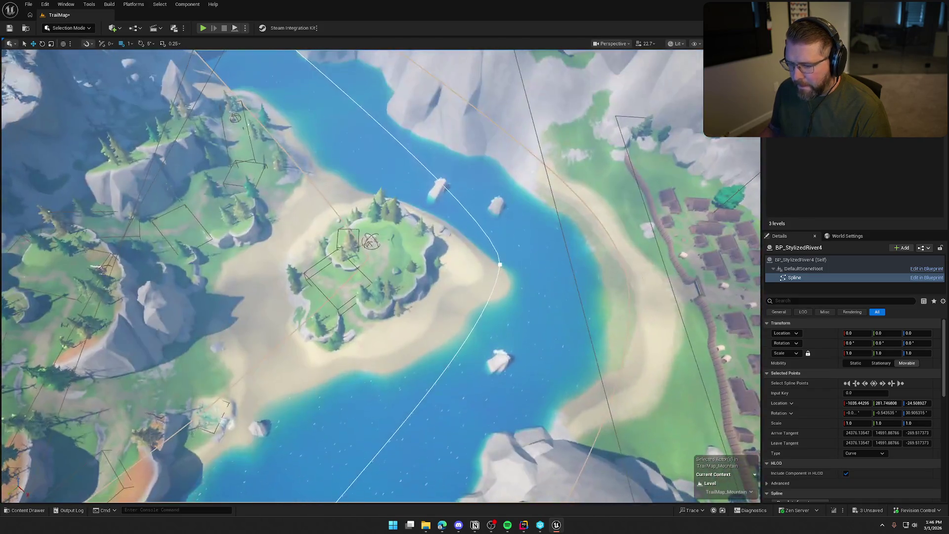
pyautogui.moveTo(464, 133); pyautogui.dragTo(465, 132)
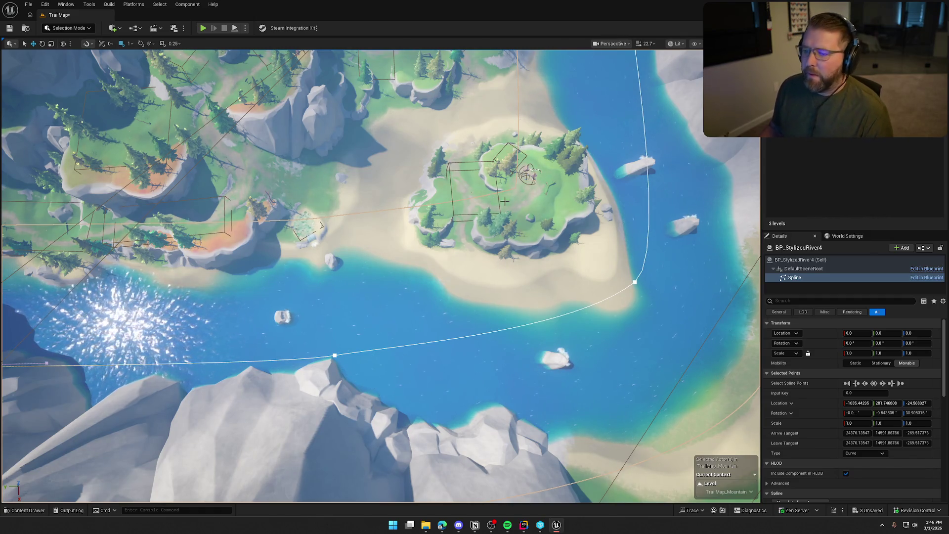
pyautogui.moveTo(464, 133); pyautogui.dragTo(464, 133)
pyautogui.moveTo(504, 224); pyautogui.dragTo(505, 223)
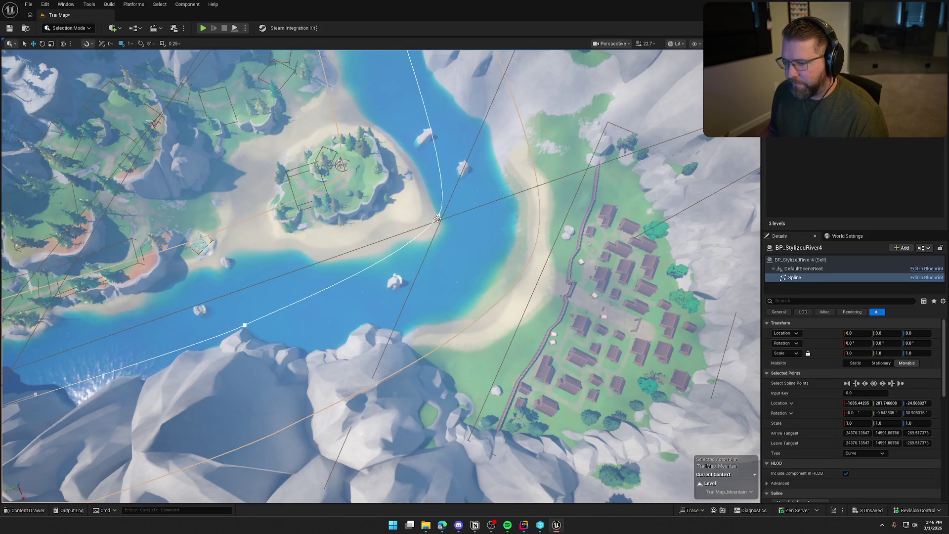
pyautogui.click(437, 218)
pyautogui.moveTo(437, 228)
pyautogui.mouseDown()
pyautogui.moveTo(391, 244)
pyautogui.moveTo(364, 237)
pyautogui.moveTo(386, 220)
pyautogui.moveTo(371, 190)
pyautogui.moveTo(400, 159)
pyautogui.moveTo(385, 147)
pyautogui.mouseUp()
pyautogui.press('e')
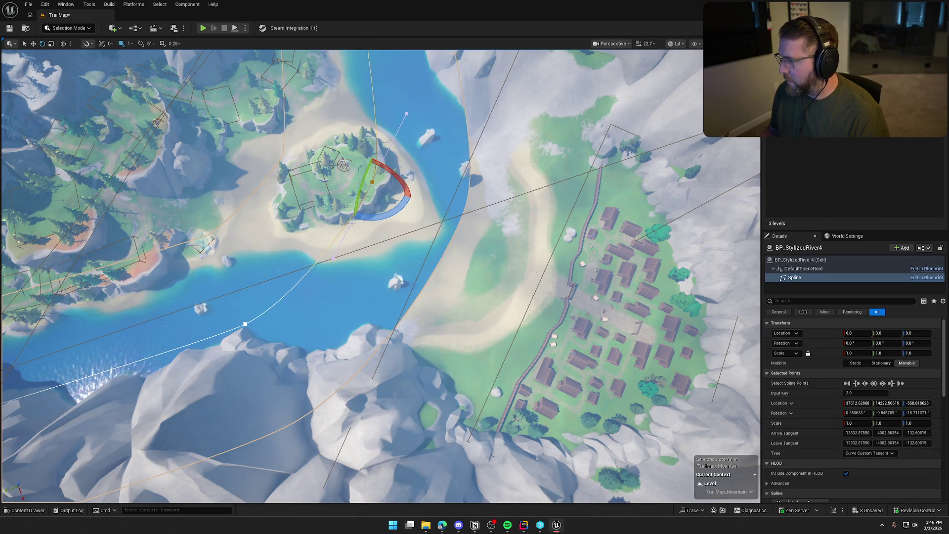
# Widen the river to about 28595 and undo two stray spline moves.
pyautogui.click(811, 151)
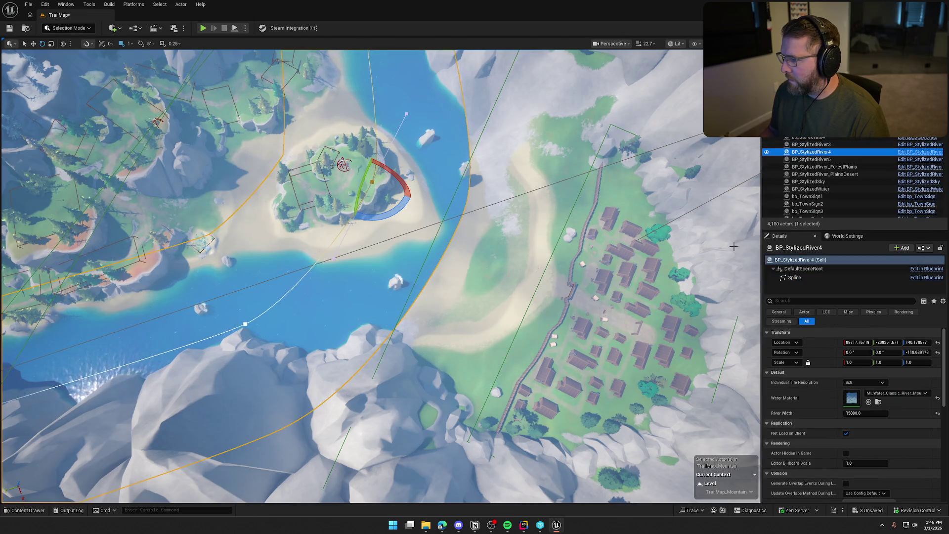
pyautogui.moveTo(856, 413); pyautogui.dragTo(915, 412)
pyautogui.scroll(5, 494, 247)
pyautogui.scroll(-10, 380, 277)
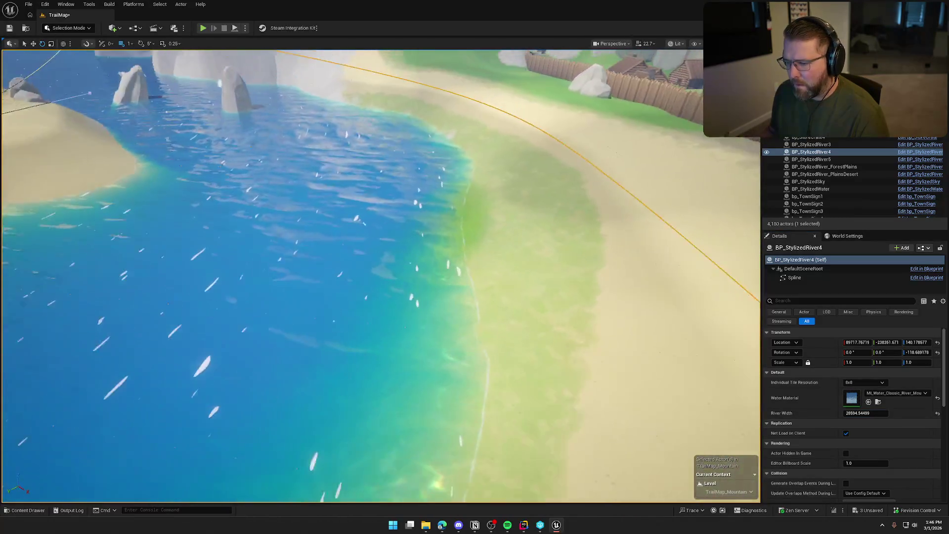
pyautogui.scroll(5, 552, 259)
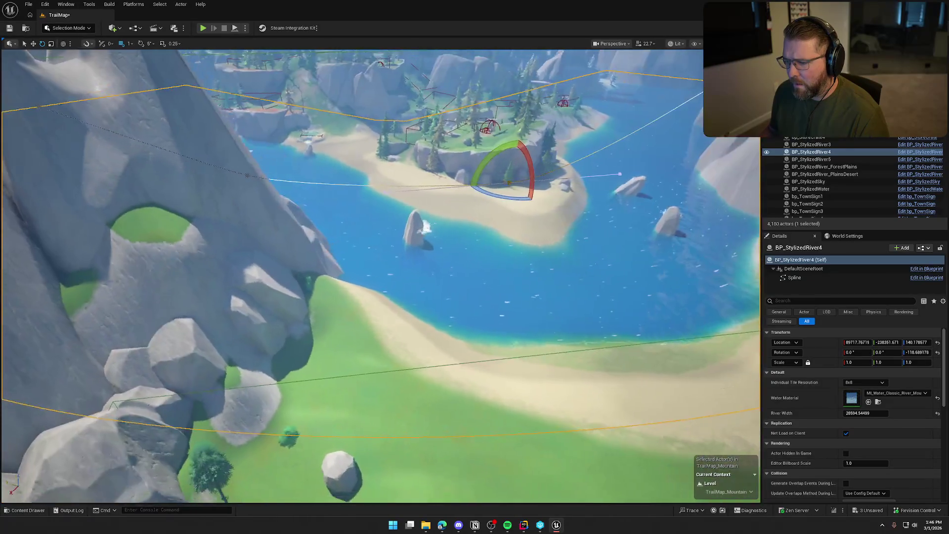
pyautogui.press('w')
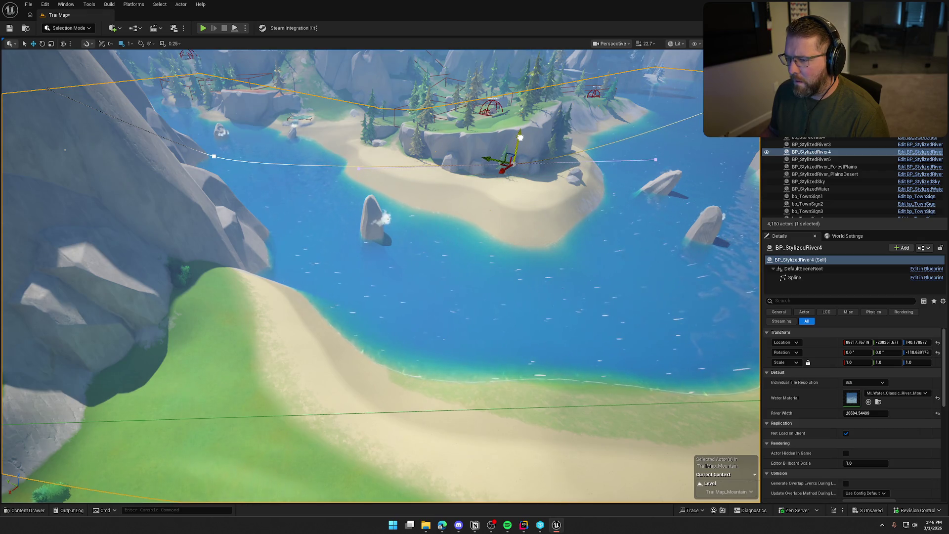
pyautogui.hotkey('ctrl', 'z')
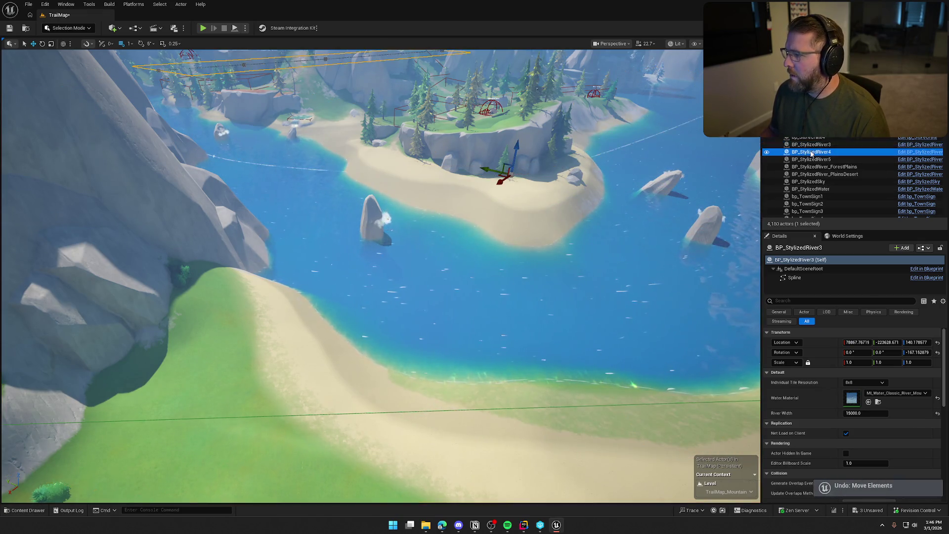
pyautogui.hotkey('ctrl', 'z')
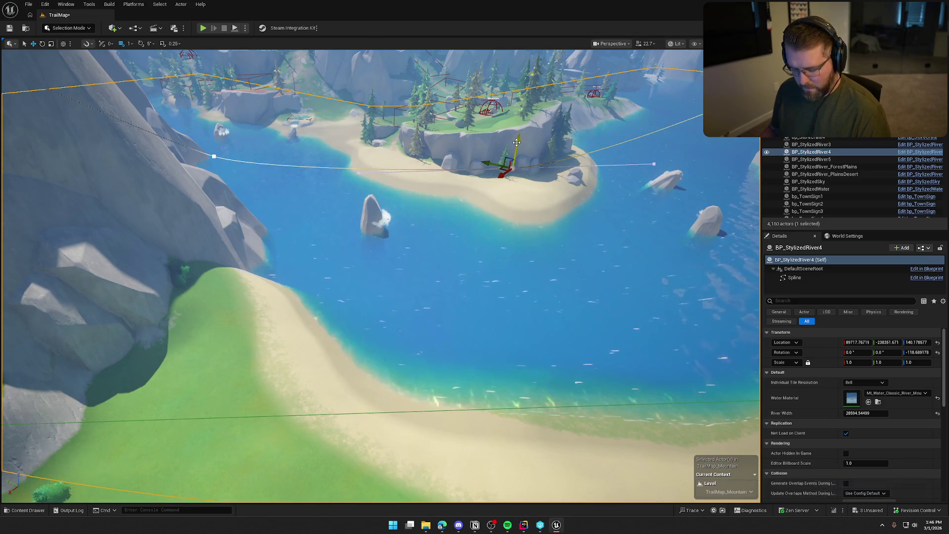
# Set BP_StylizedRiver4's height to about Z 663 and frame the view on it.
pyautogui.click(492, 233)
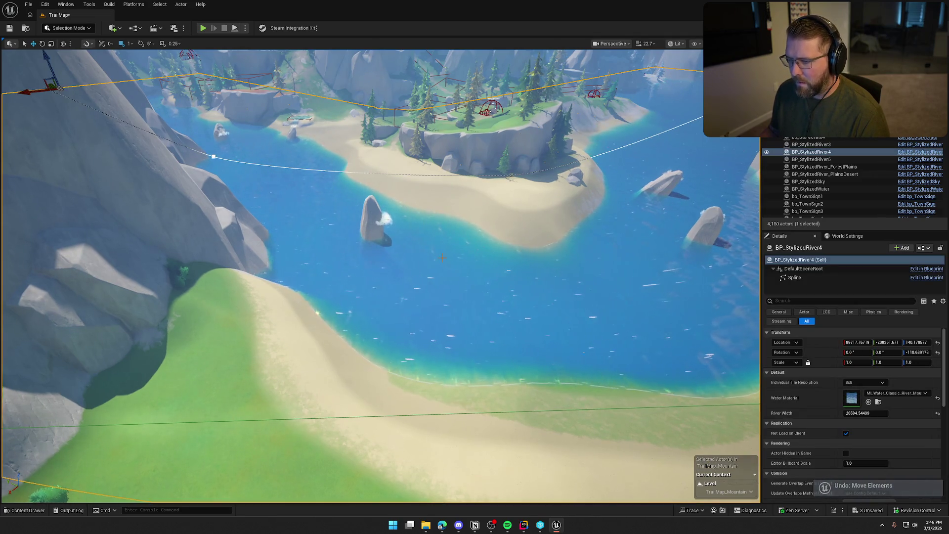
pyautogui.scroll(-5, 376, 277)
pyautogui.moveTo(129, 153); pyautogui.dragTo(168, 147)
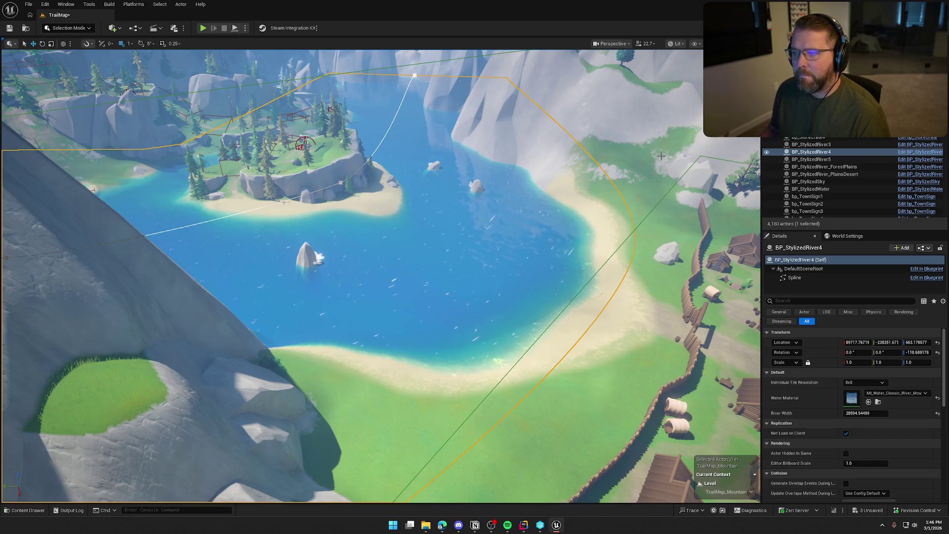
pyautogui.moveTo(526, 206); pyautogui.dragTo(527, 191)
pyautogui.press('f')
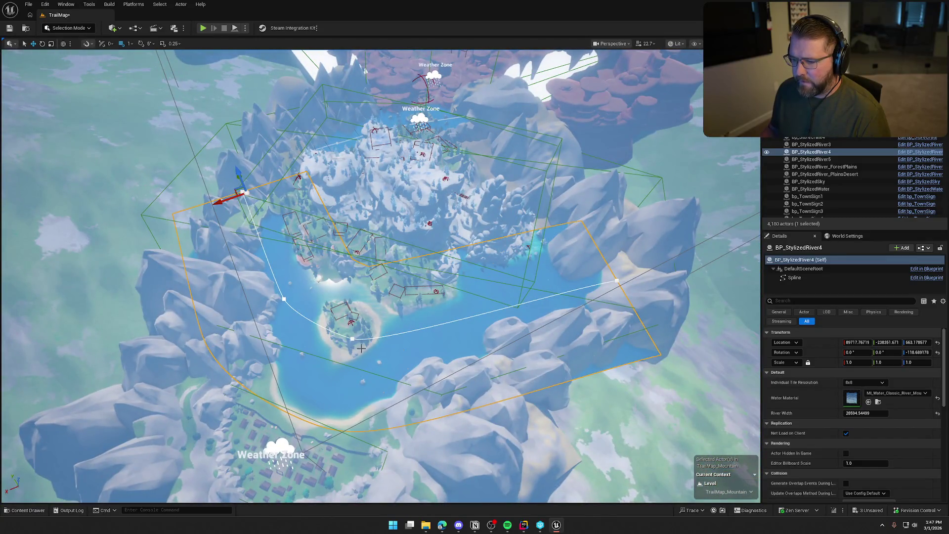
# Move one island-side spline point right and rotate the right, left and middle points to smooth curves.
pyautogui.click(350, 341)
pyautogui.moveTo(342, 338)
pyautogui.mouseDown()
pyautogui.moveTo(363, 353)
pyautogui.moveTo(380, 344)
pyautogui.mouseUp()
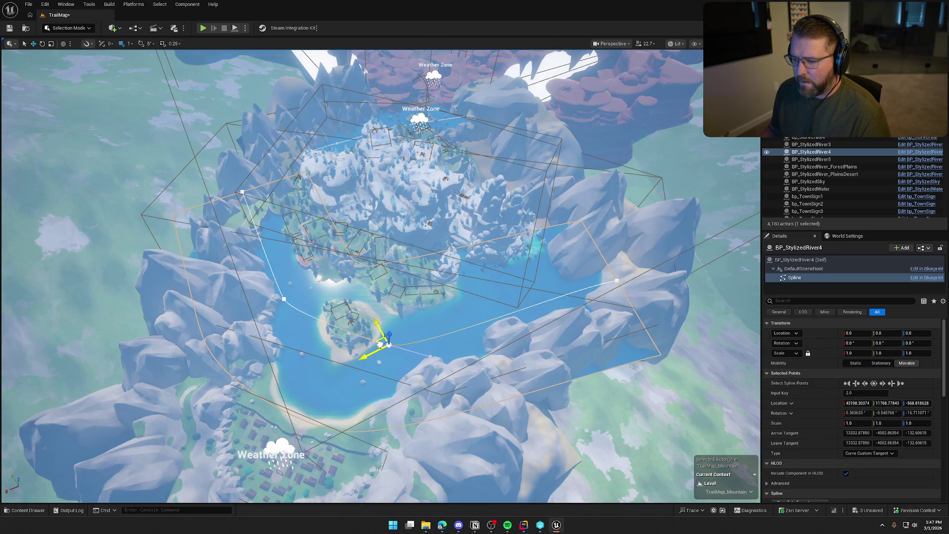
pyautogui.click(618, 283)
pyautogui.press('e')
pyautogui.moveTo(642, 274); pyautogui.dragTo(647, 270)
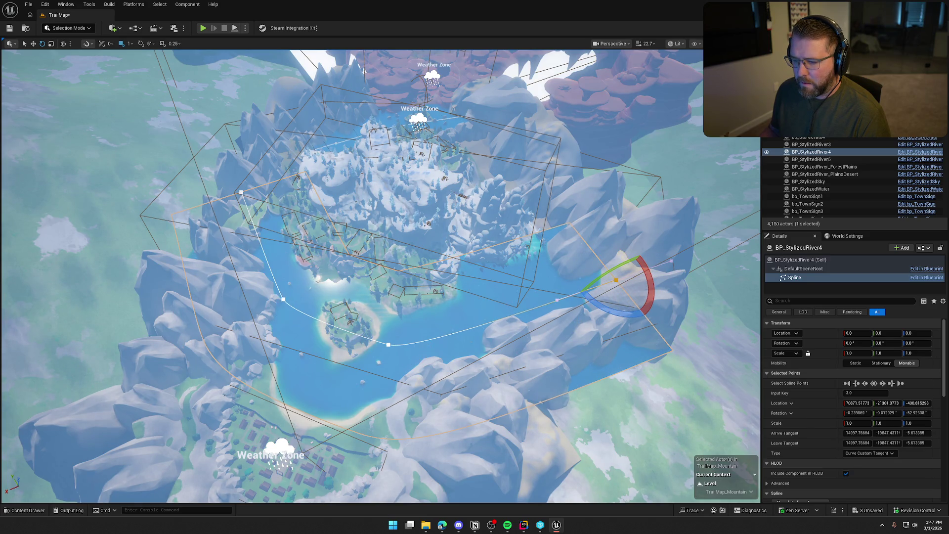
pyautogui.click(283, 299)
pyautogui.moveTo(284, 334); pyautogui.dragTo(306, 330)
pyautogui.click(388, 344)
pyautogui.moveTo(403, 378)
pyautogui.mouseDown()
pyautogui.moveTo(420, 366)
pyautogui.moveTo(419, 261)
pyautogui.moveTo(447, 252)
pyautogui.mouseUp()
pyautogui.moveTo(489, 193); pyautogui.dragTo(433, 366)
pyautogui.moveTo(474, 232); pyautogui.dragTo(512, 198)
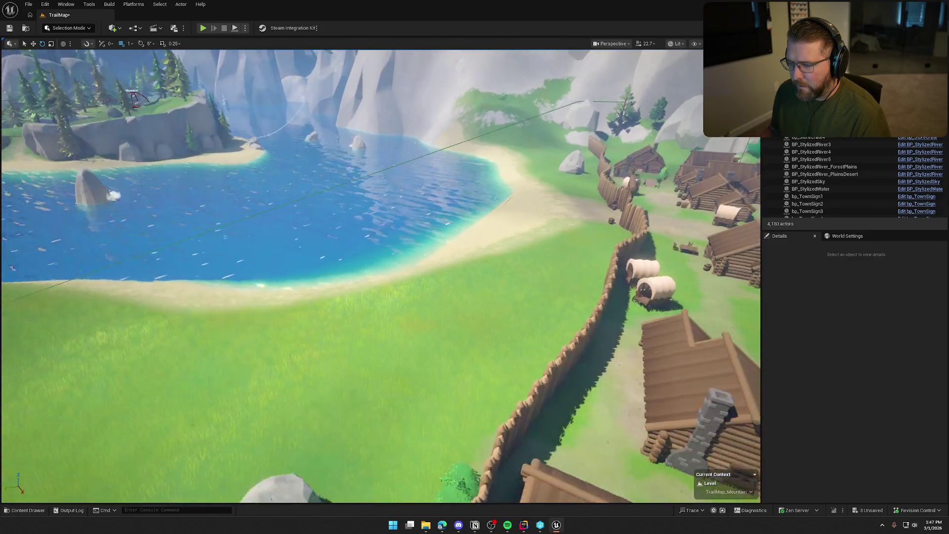
# Set BP_StylizedRiver4's River Width to 30000.
pyautogui.click(451, 229)
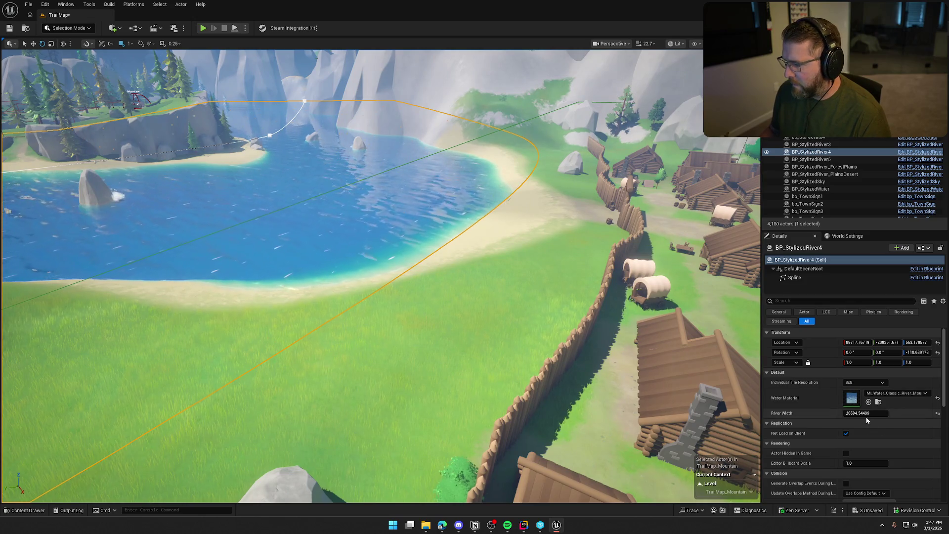
pyautogui.scroll(-1, 830, 423)
pyautogui.scroll(1, 824, 423)
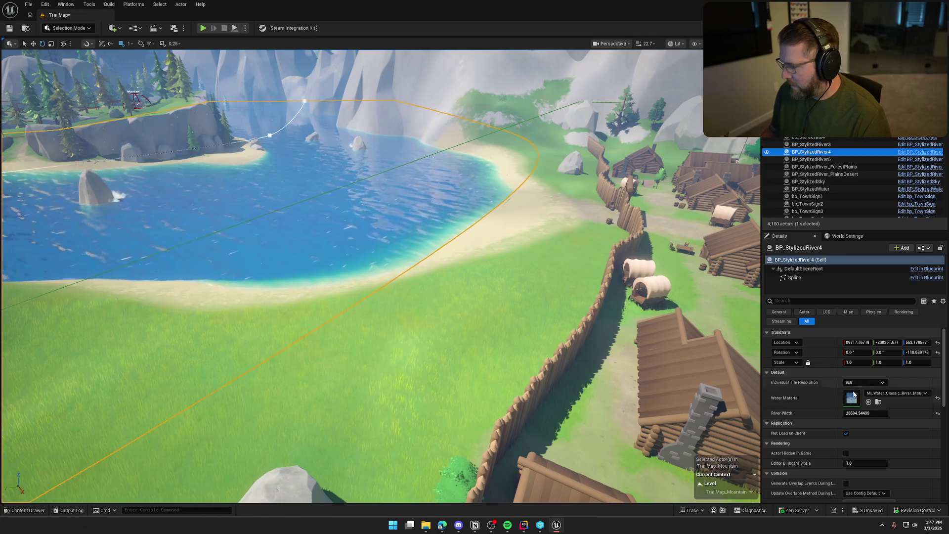
pyautogui.click(863, 414)
pyautogui.write('30000')
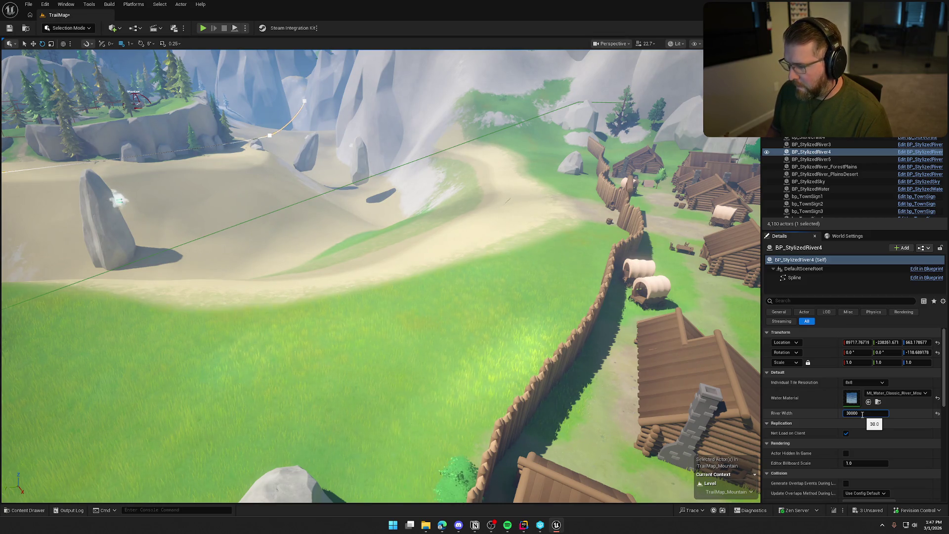
pyautogui.press('Return')
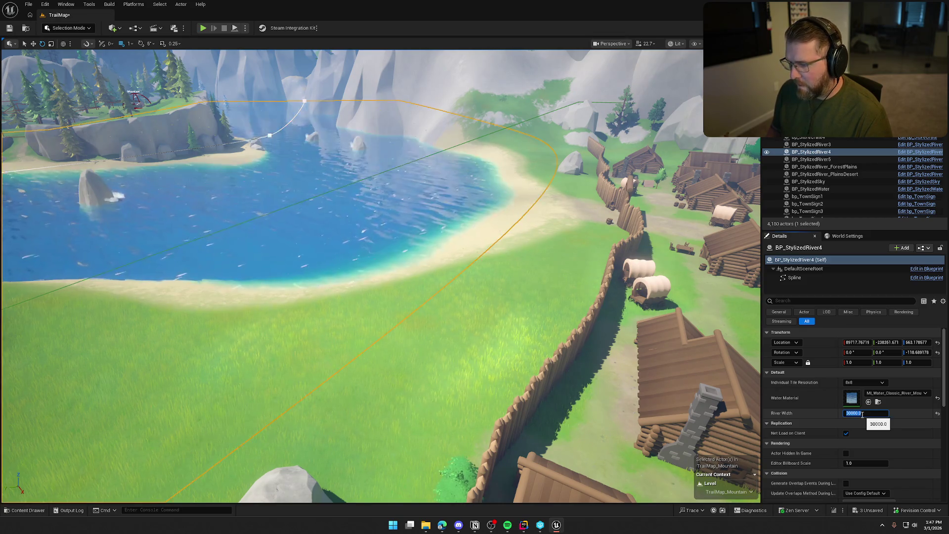
# Lower the river's Location Z from about 663 to 600.
pyautogui.moveTo(498, 314)
pyautogui.mouseDown()
pyautogui.moveTo(498, 237)
pyautogui.moveTo(499, 346)
pyautogui.moveTo(498, 242)
pyautogui.moveTo(498, 311)
pyautogui.moveTo(475, 306)
pyautogui.moveTo(449, 326)
pyautogui.moveTo(443, 316)
pyautogui.moveTo(485, 304)
pyautogui.mouseUp()
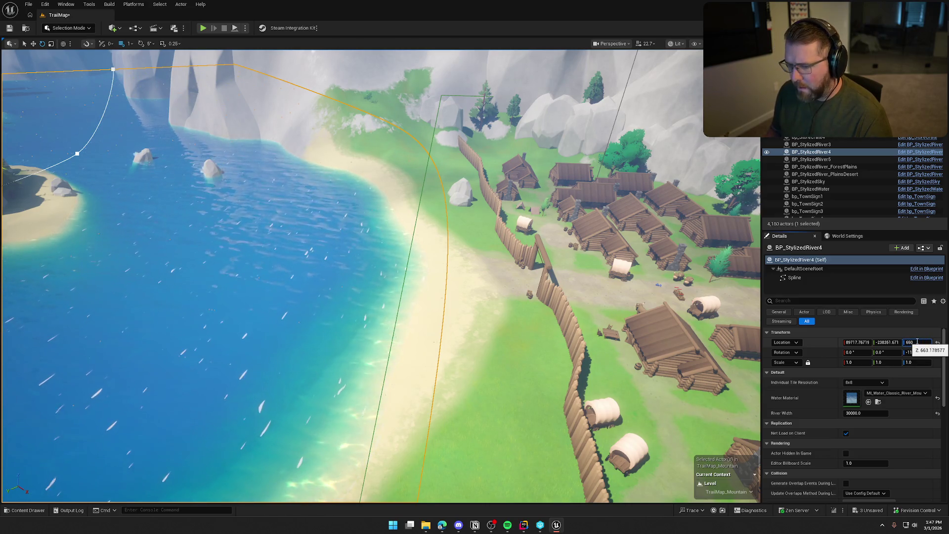
pyautogui.moveTo(346, 265)
pyautogui.mouseDown()
pyautogui.moveTo(299, 269)
pyautogui.moveTo(157, 248)
pyautogui.mouseUp()
pyautogui.write('600')
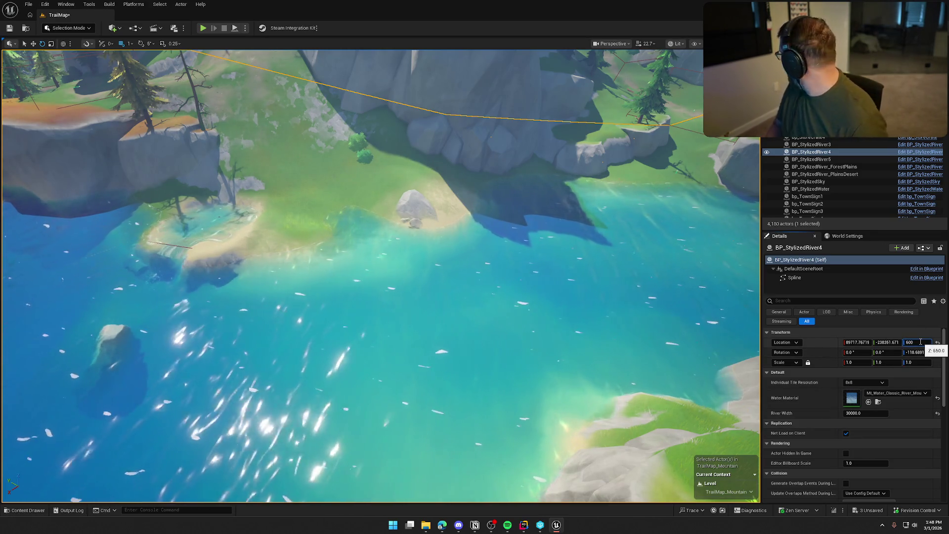
pyautogui.press('Return')
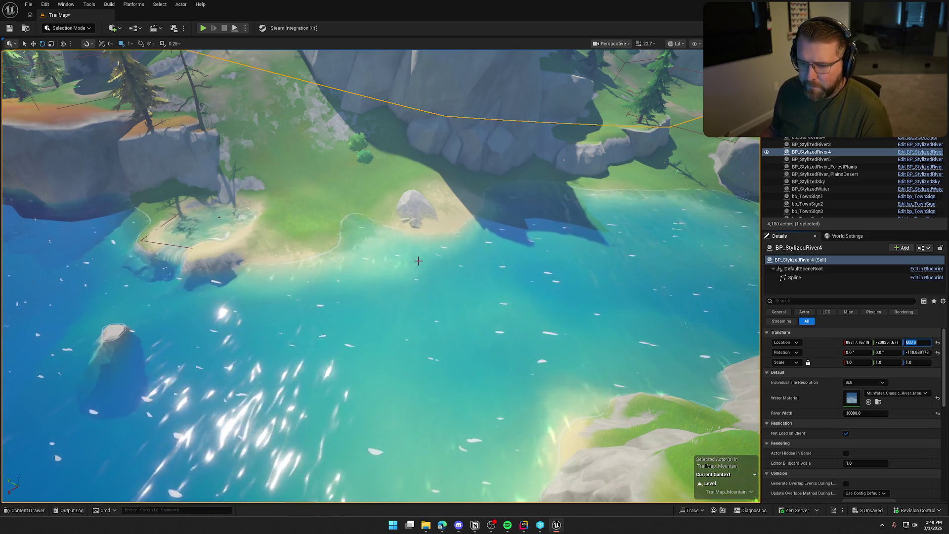
pyautogui.scroll(-5, 493, 284)
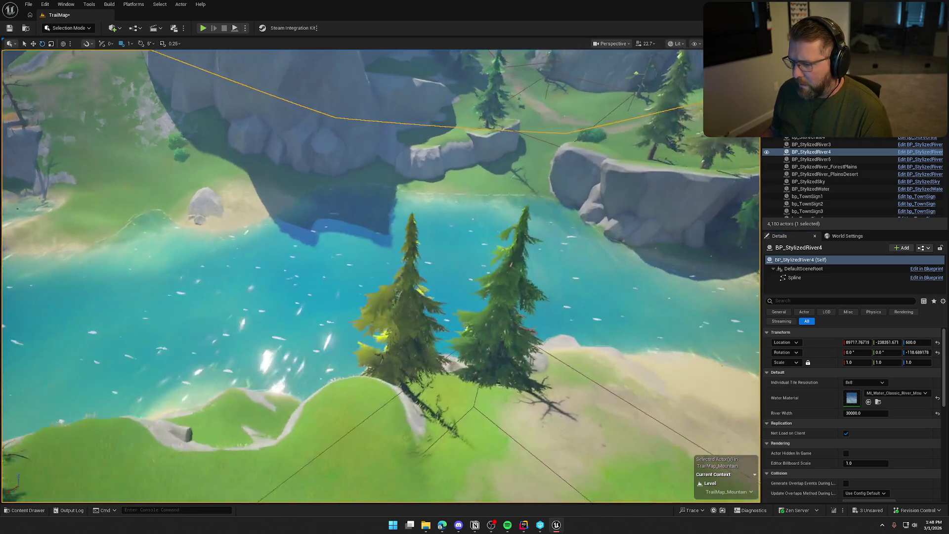
pyautogui.scroll(3, 381, 275)
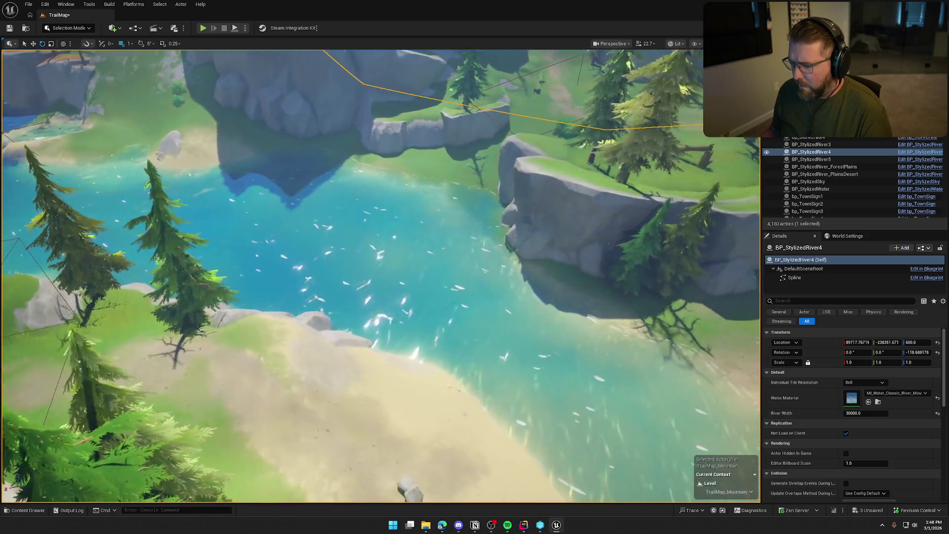
pyautogui.scroll(3, 381, 276)
pyautogui.scroll(3, 380, 275)
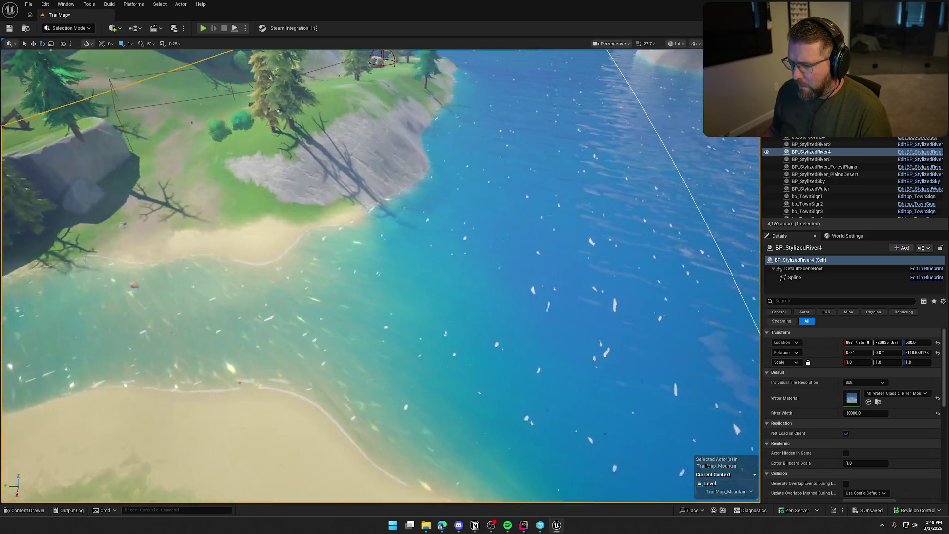
pyautogui.scroll(4, 380, 275)
pyautogui.scroll(-4, 381, 276)
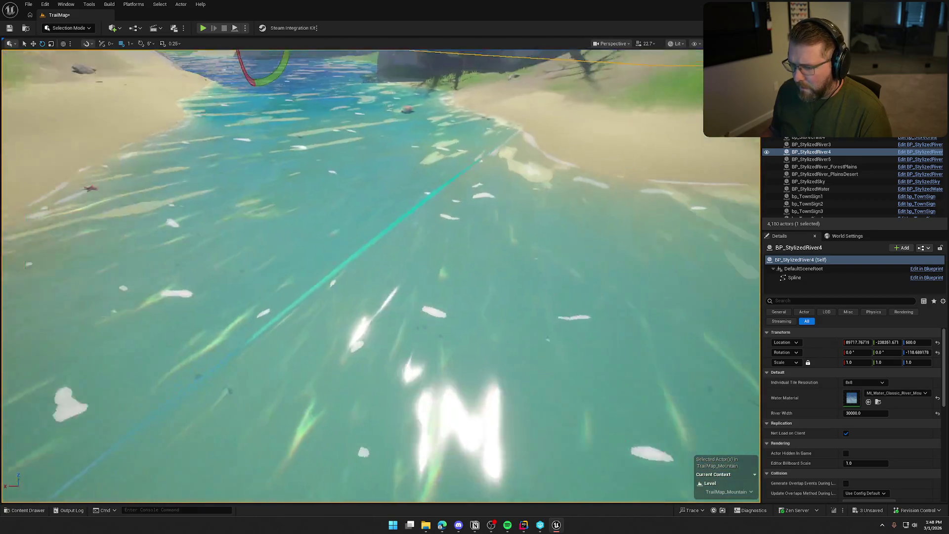
pyautogui.scroll(-5, 380, 275)
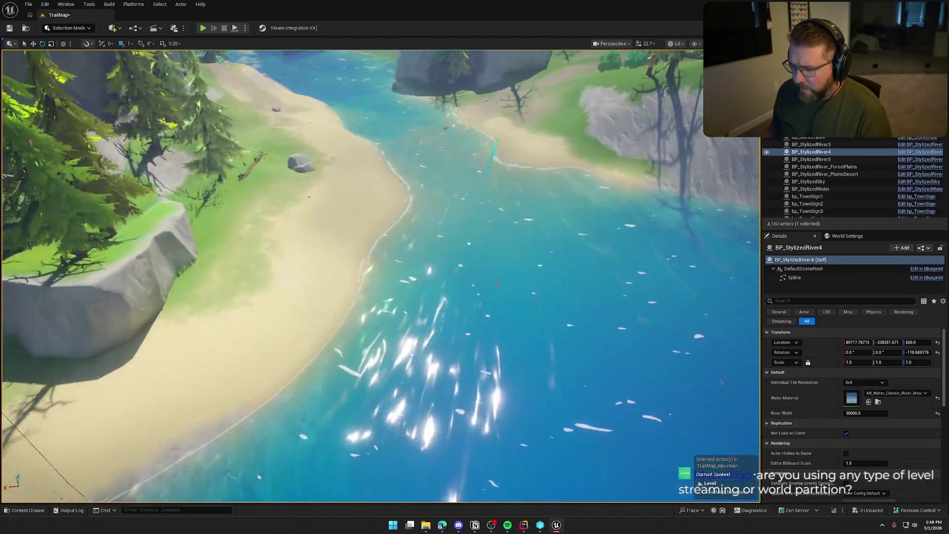
pyautogui.scroll(-6, 380, 276)
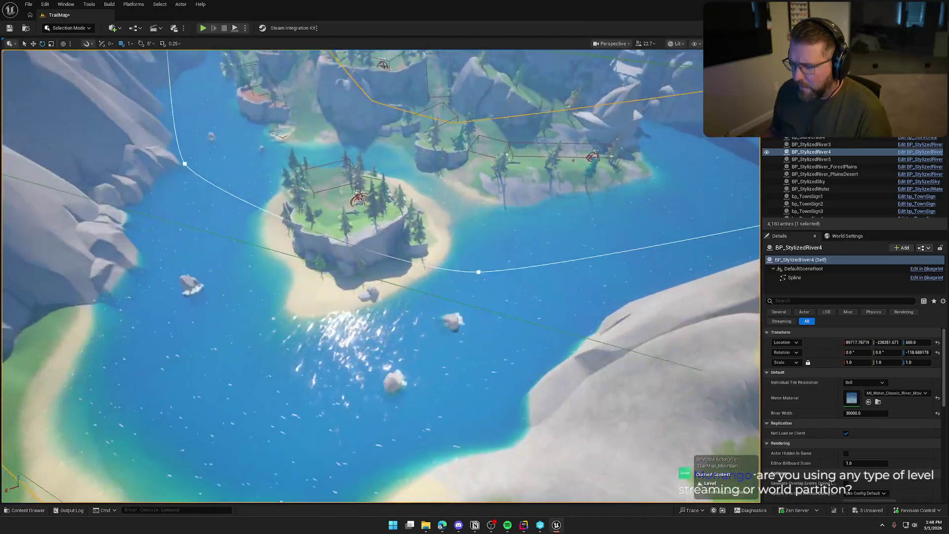
pyautogui.moveTo(381, 276); pyautogui.dragTo(484, 188)
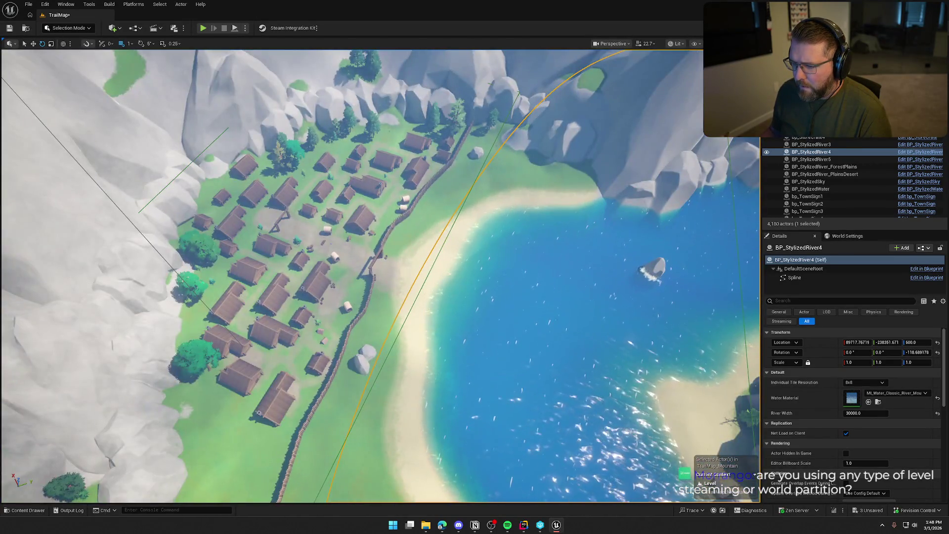
pyautogui.scroll(10, 381, 276)
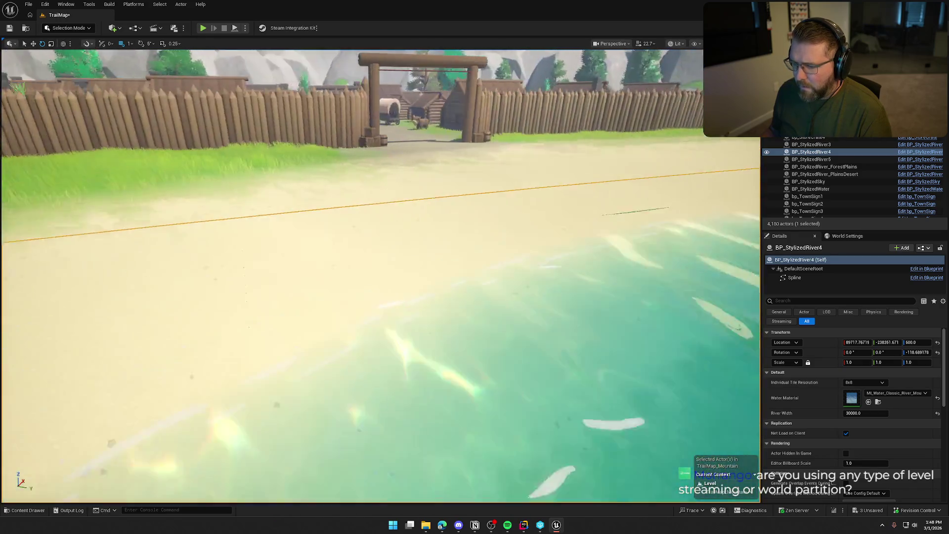
pyautogui.moveTo(381, 276); pyautogui.dragTo(444, 273)
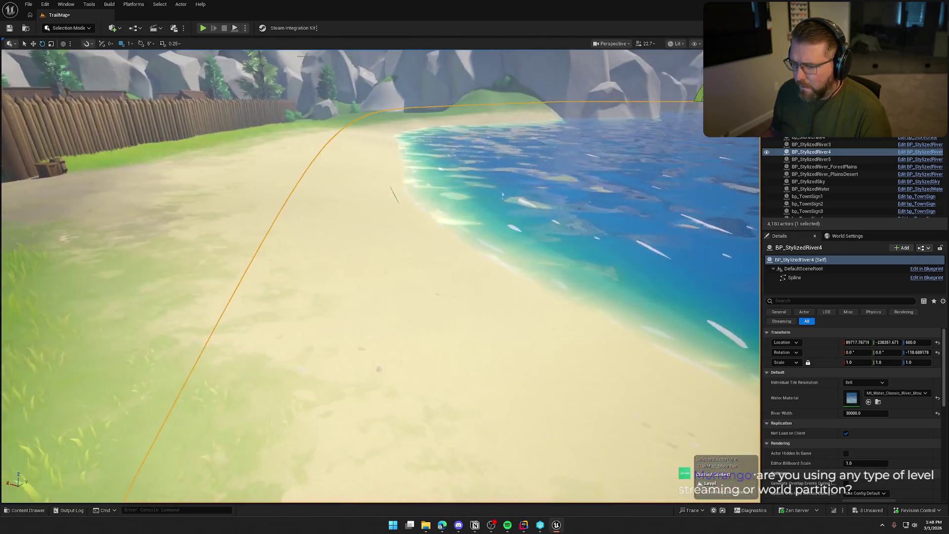
pyautogui.moveTo(381, 276)
pyautogui.mouseDown()
pyautogui.moveTo(411, 267)
pyautogui.moveTo(410, 297)
pyautogui.moveTo(410, 257)
pyautogui.moveTo(413, 296)
pyautogui.moveTo(410, 238)
pyautogui.moveTo(410, 267)
pyautogui.moveTo(407, 247)
pyautogui.moveTo(398, 247)
pyautogui.mouseUp()
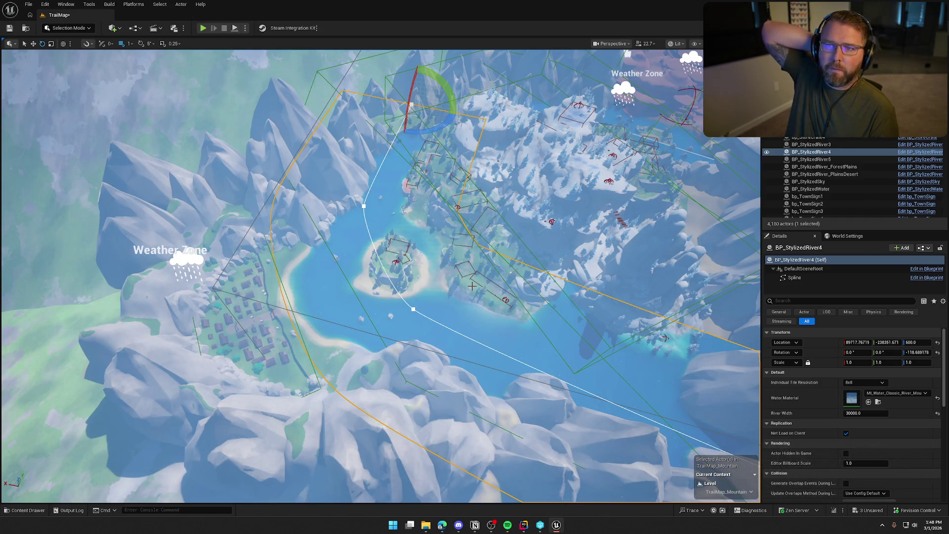
# Select a river spline point near the beach and nudge it down-left.
pyautogui.click(364, 205)
pyautogui.press('w')
pyautogui.press('e')
pyautogui.press('w')
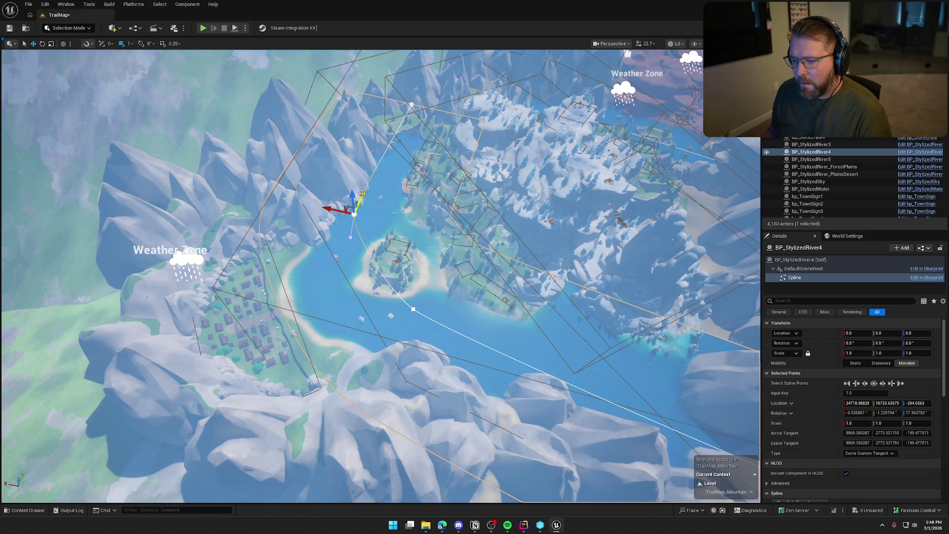
pyautogui.click(414, 308)
pyautogui.moveTo(419, 283); pyautogui.dragTo(416, 296)
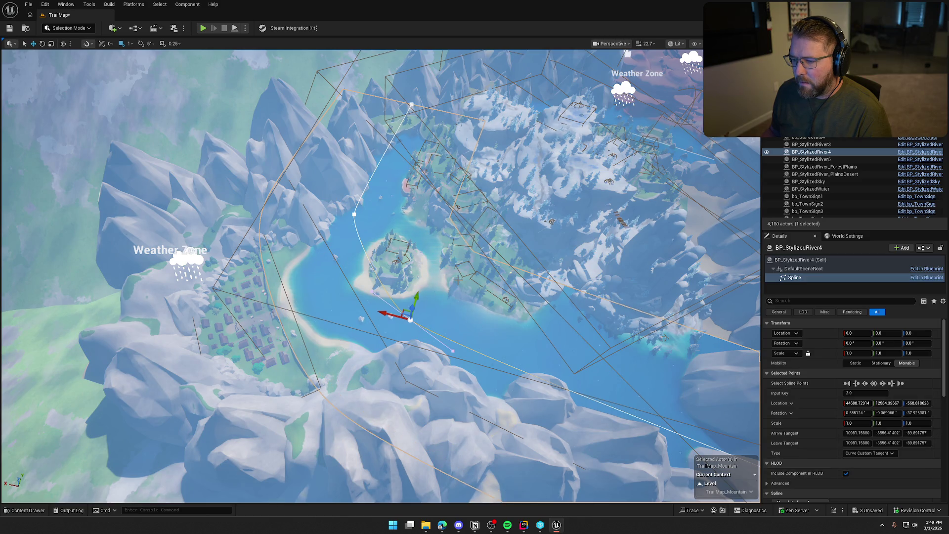
pyautogui.scroll(10, 381, 276)
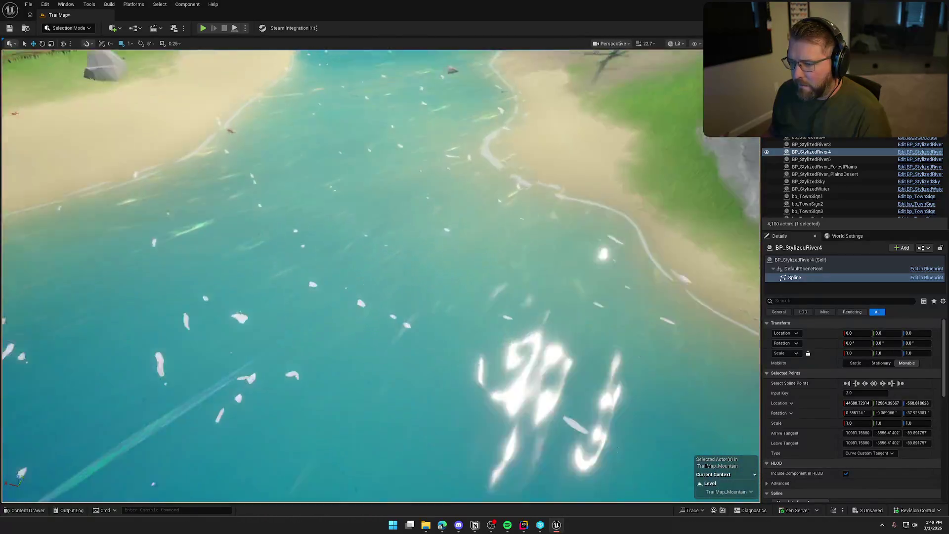
pyautogui.moveTo(380, 275); pyautogui.dragTo(410, 270)
pyautogui.press('f')
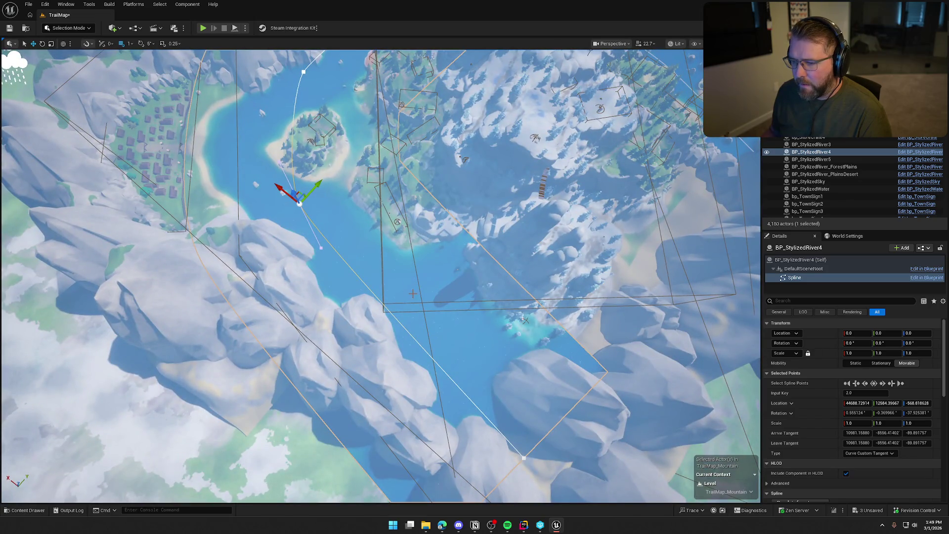
# Drag the river point further down-left into the snowy canyon.
pyautogui.moveTo(283, 191); pyautogui.dragTo(337, 265)
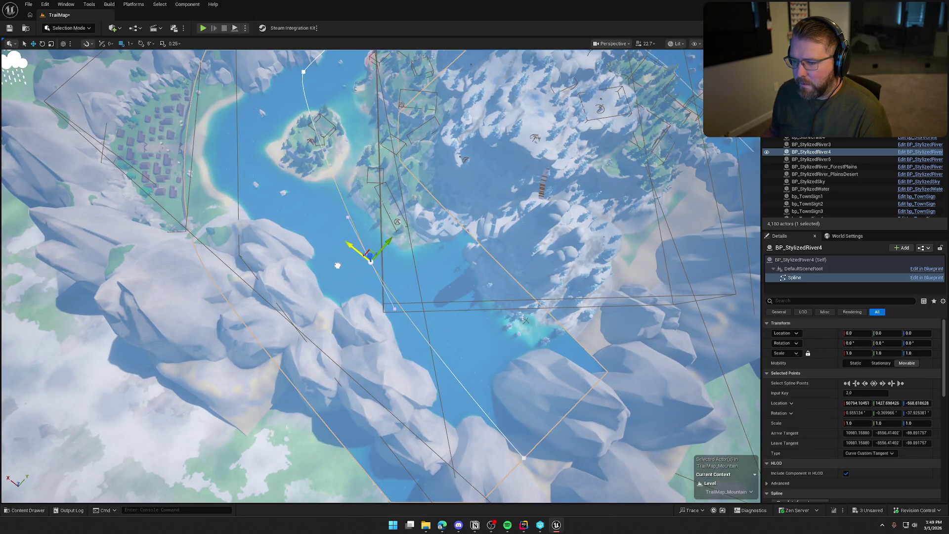
pyautogui.moveTo(391, 242); pyautogui.dragTo(328, 272)
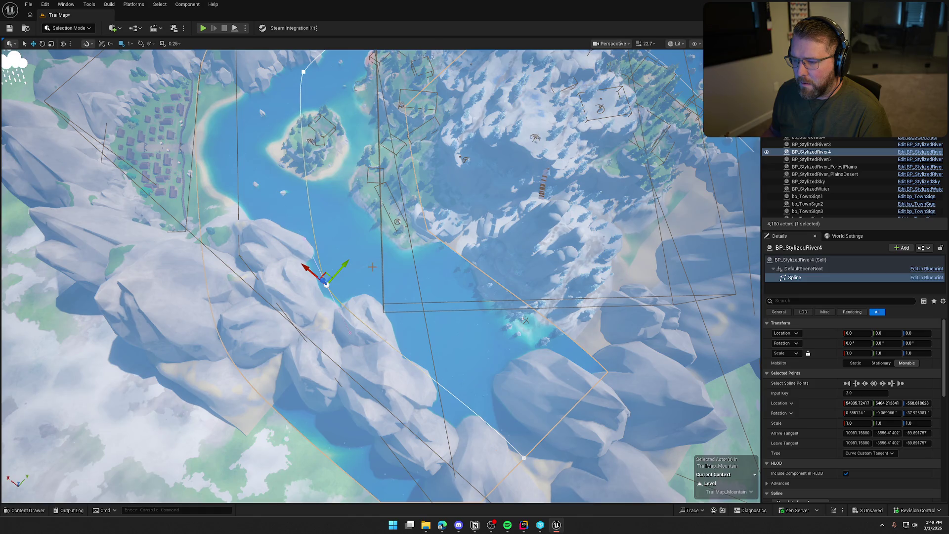
pyautogui.scroll(5, 381, 277)
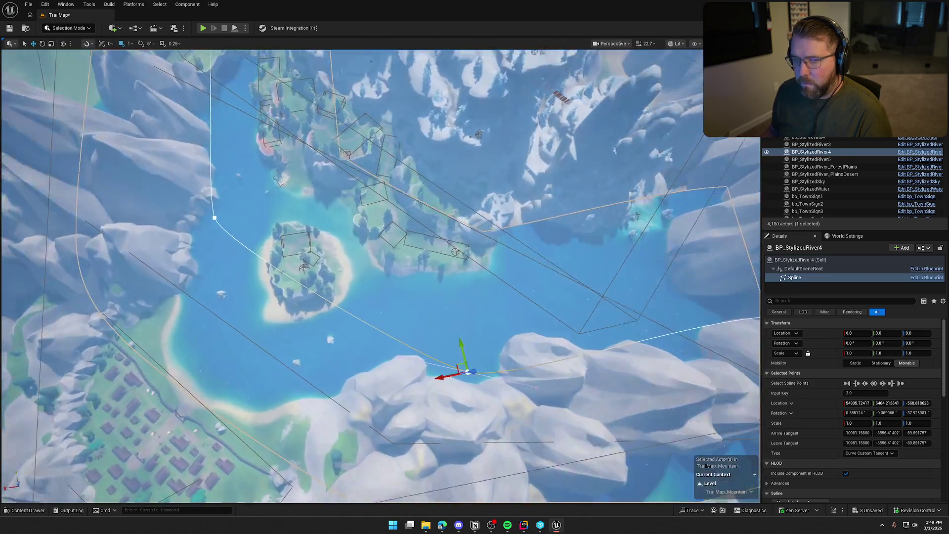
pyautogui.scroll(10, 380, 276)
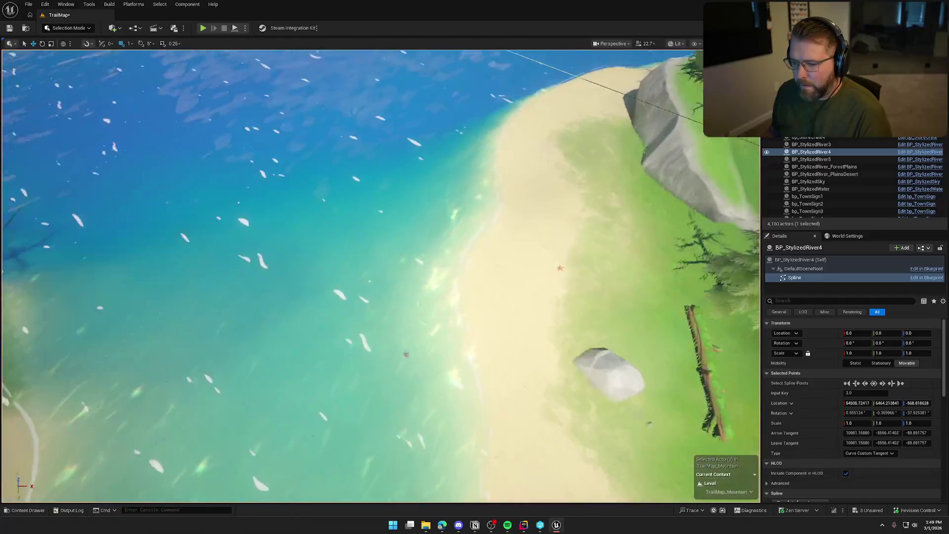
pyautogui.moveTo(381, 277)
pyautogui.mouseDown()
pyautogui.moveTo(380, 237)
pyautogui.moveTo(365, 233)
pyautogui.moveTo(365, 336)
pyautogui.mouseUp()
# Face the snowy canyon and select the river's canyon corner spline point.
pyautogui.scroll(-10, 381, 277)
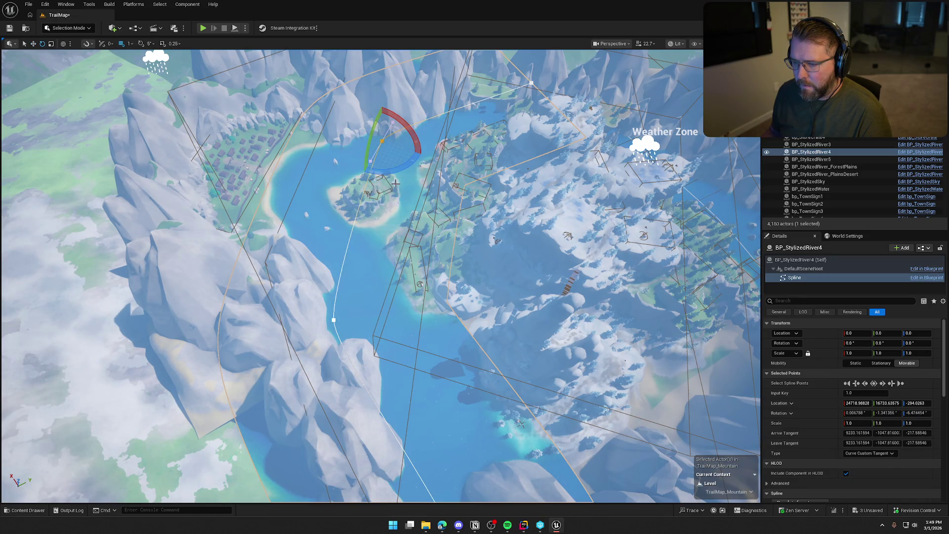
pyautogui.scroll(-8, 380, 277)
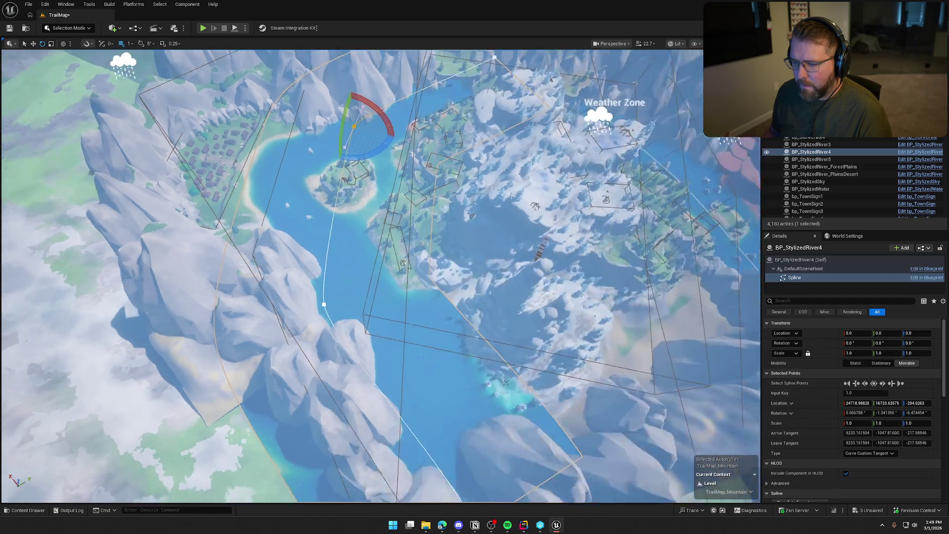
pyautogui.scroll(10, 381, 277)
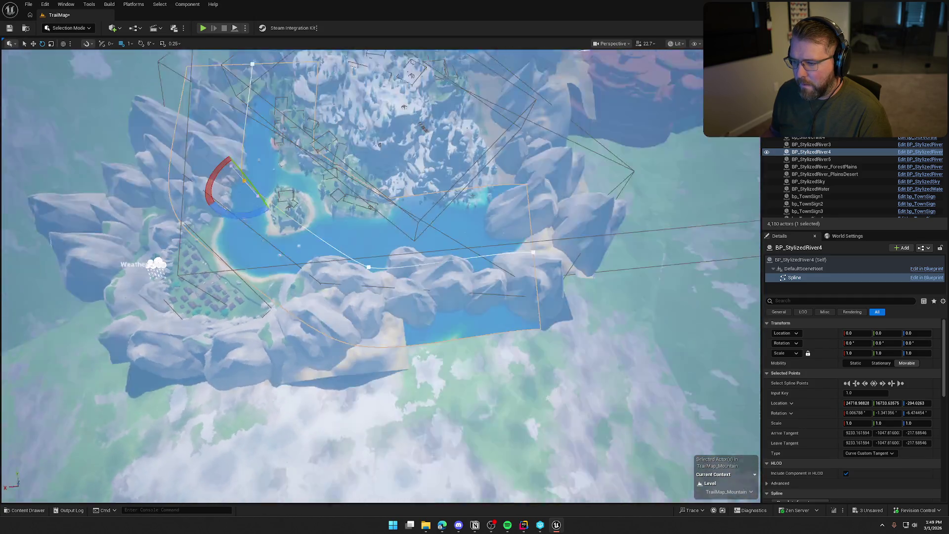
pyautogui.scroll(-3, 381, 277)
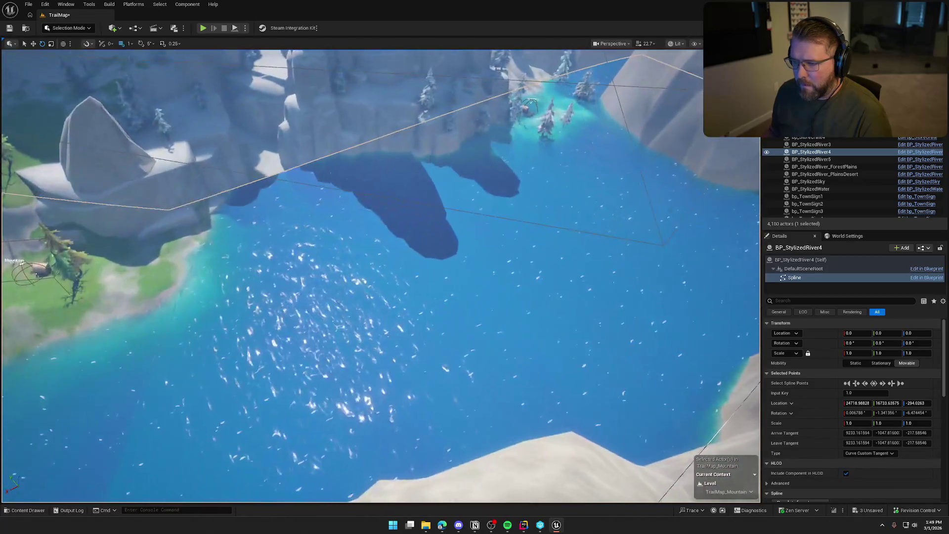
pyautogui.moveTo(380, 277); pyautogui.dragTo(306, 267)
pyautogui.scroll(3, 381, 277)
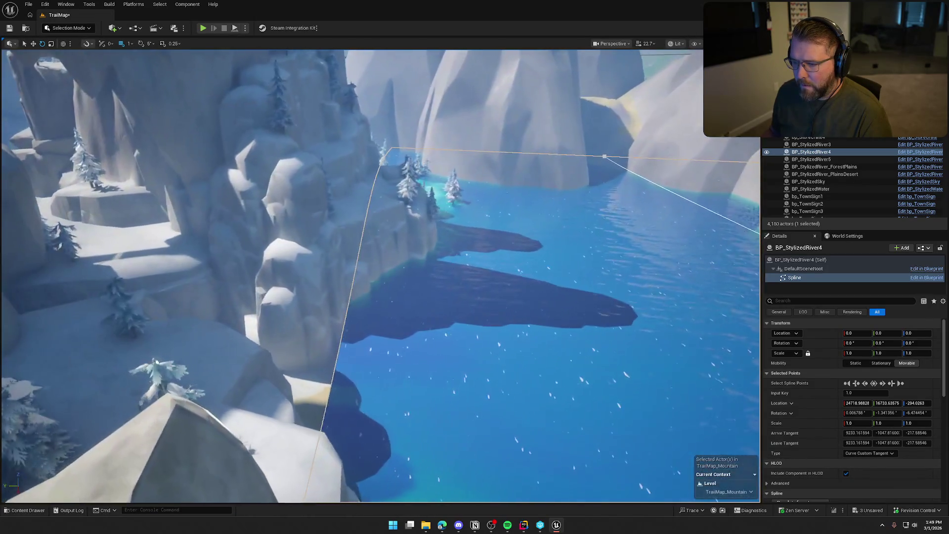
pyautogui.click(551, 148)
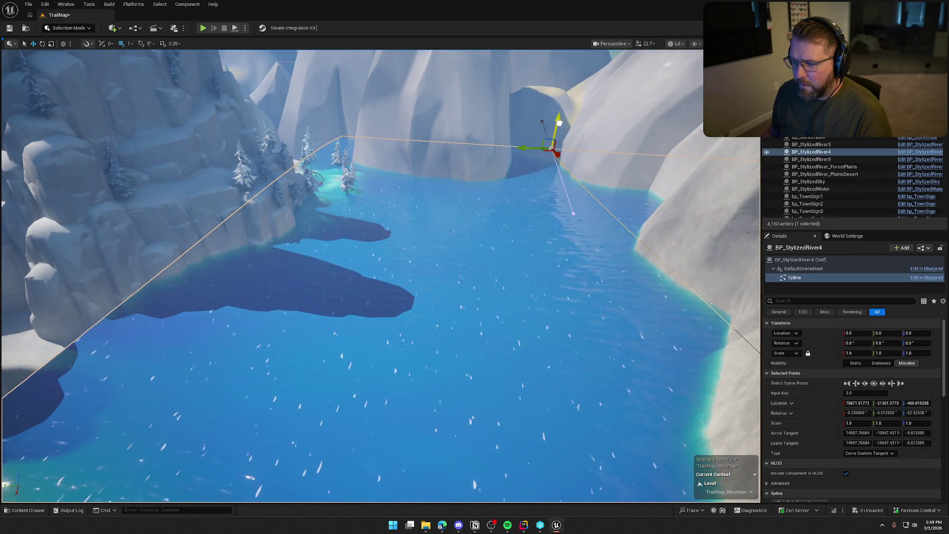
pyautogui.click(559, 122)
pyautogui.click(538, 177)
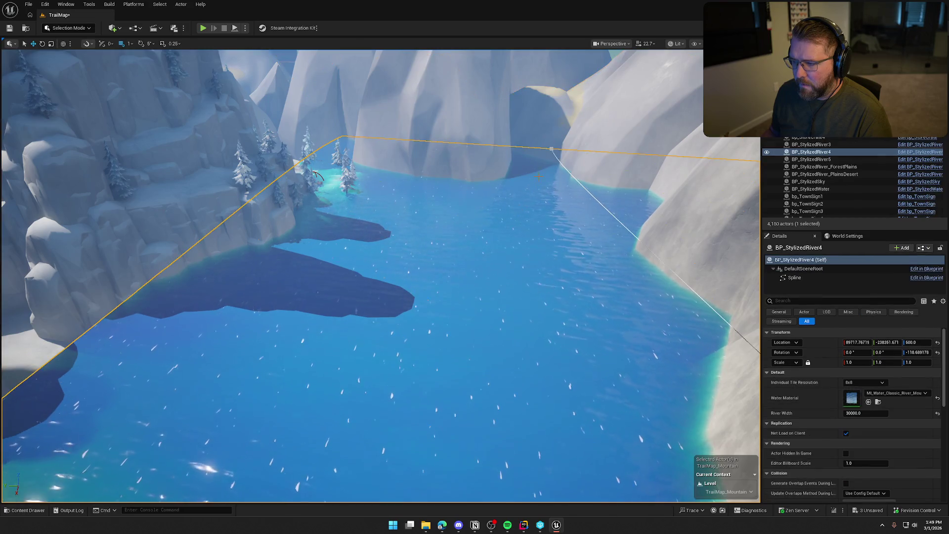
pyautogui.click(552, 147)
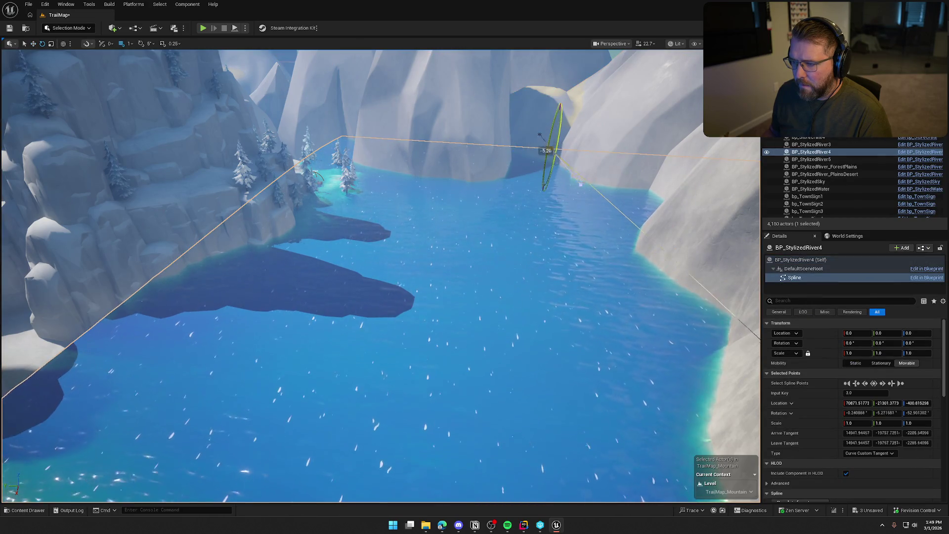
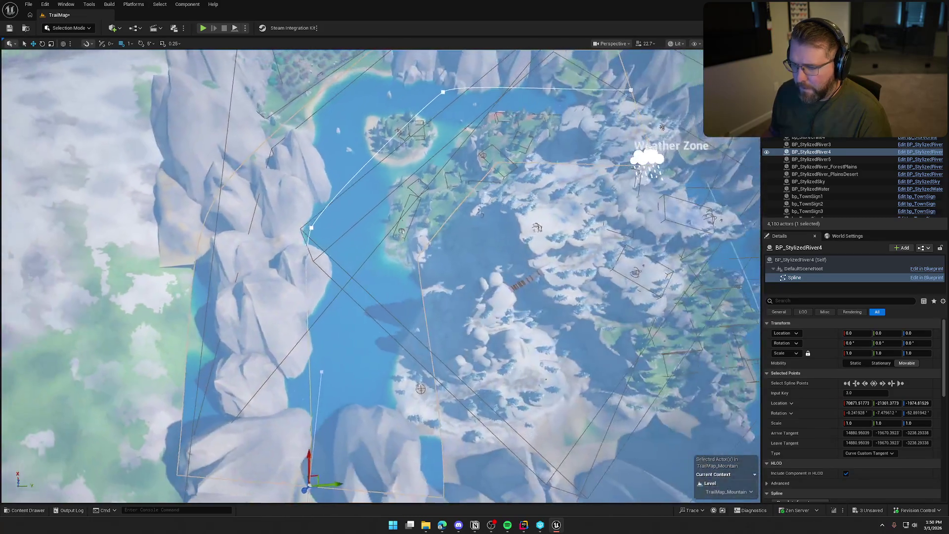
# Drag a point on the BP_StylizedRiver4 spline to begin reshaping the river.
pyautogui.click(308, 228)
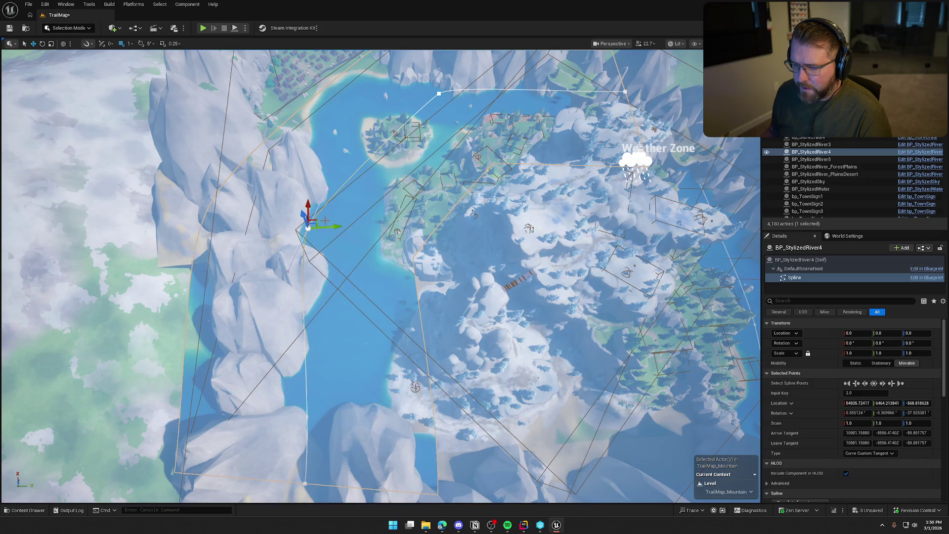
pyautogui.moveTo(317, 221); pyautogui.dragTo(354, 231)
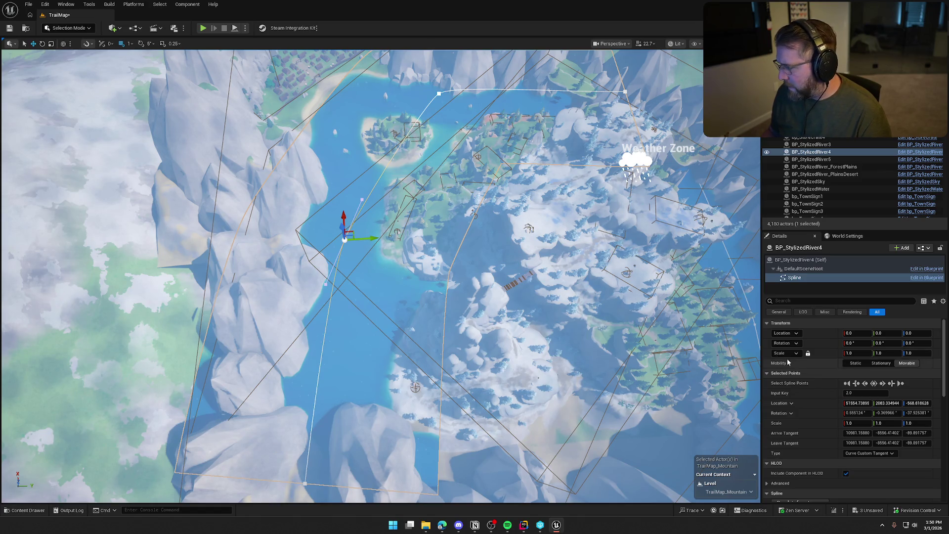
pyautogui.scroll(-2, 330, 307)
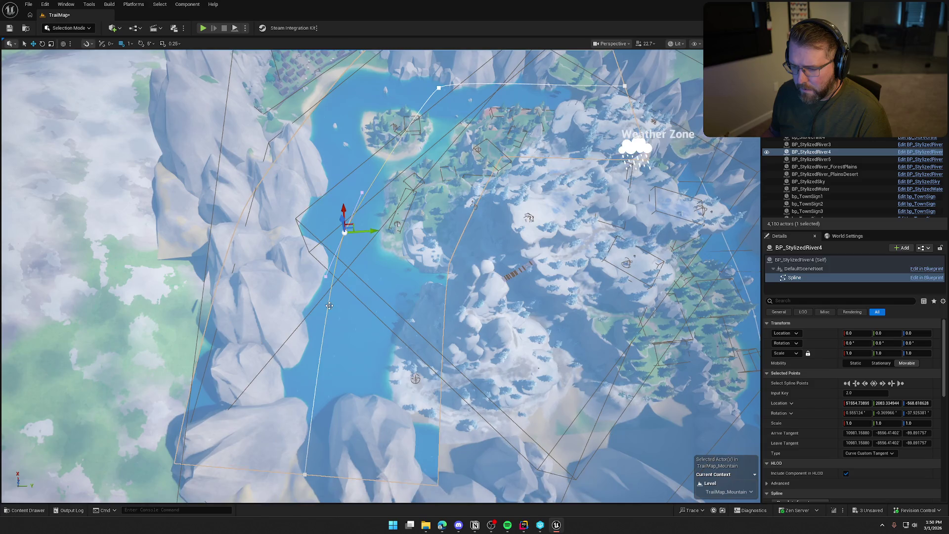
pyautogui.scroll(2, 328, 305)
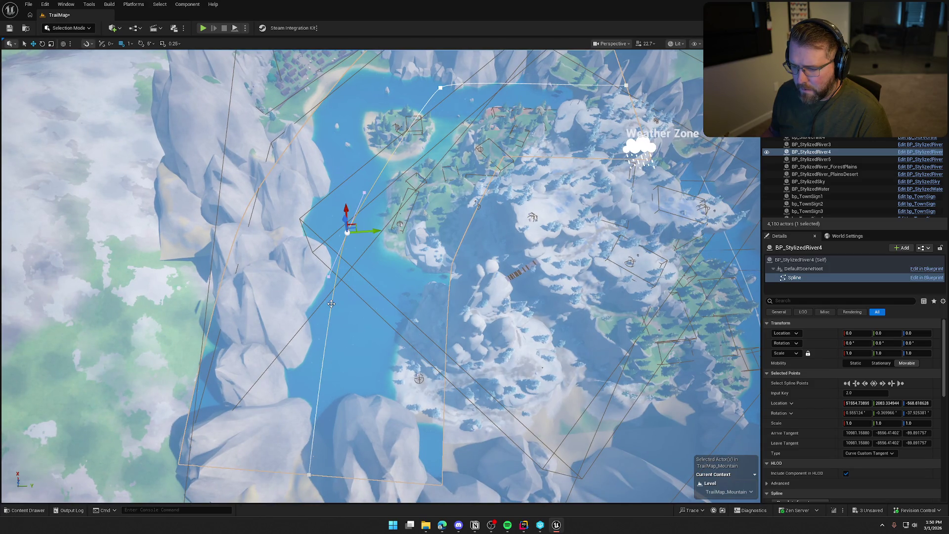
# Add a new spline point, then move the neighbouring point up the cliff bank and rotate it.
pyautogui.rightClick(330, 304)
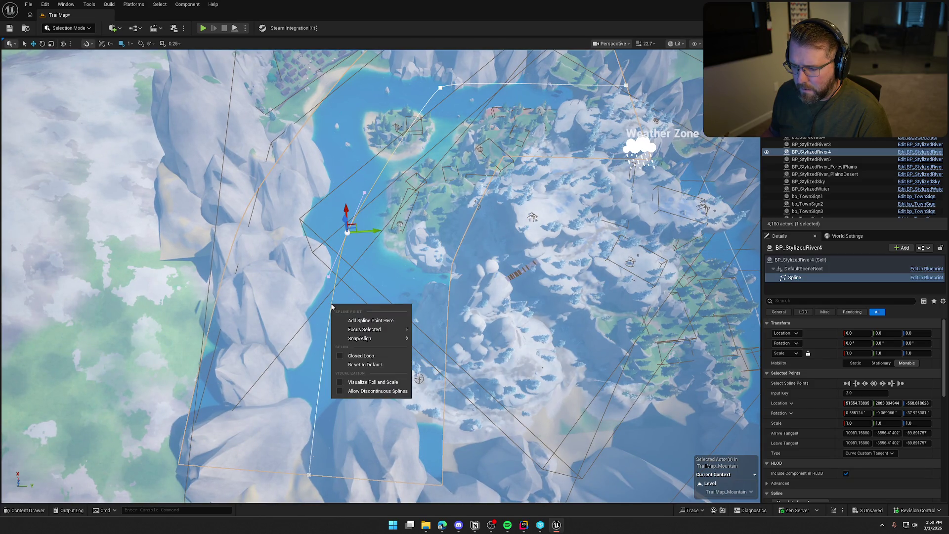
pyautogui.click(354, 321)
pyautogui.click(347, 233)
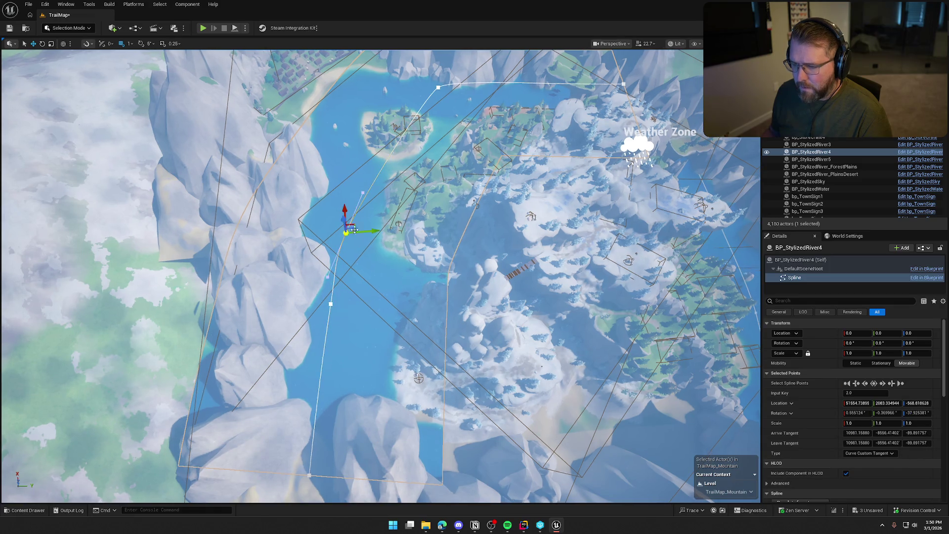
pyautogui.moveTo(356, 225)
pyautogui.mouseDown()
pyautogui.moveTo(362, 206)
pyautogui.moveTo(345, 181)
pyautogui.mouseUp()
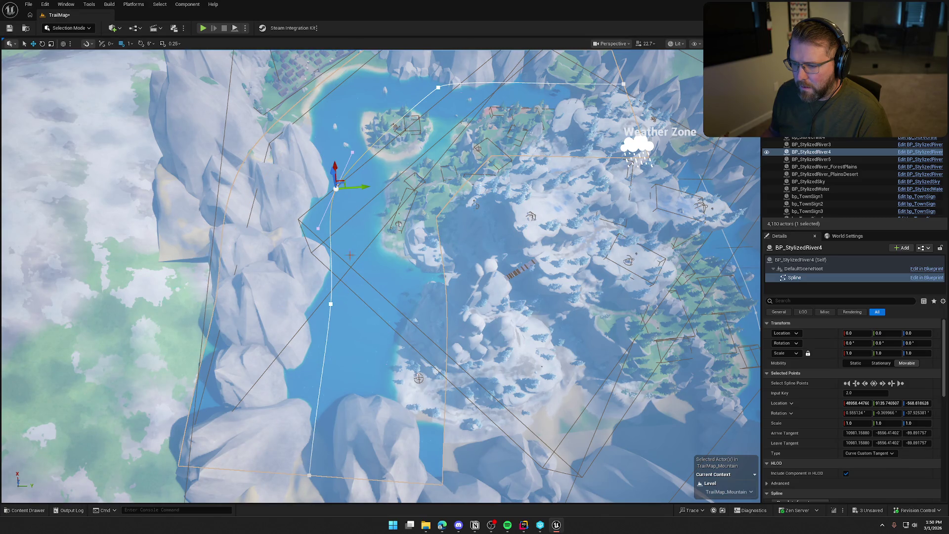
pyautogui.press('e')
pyautogui.moveTo(345, 223); pyautogui.dragTo(341, 233)
# Shift the lower spline point right and rotate the next point down to adjust the curve.
pyautogui.press('r')
pyautogui.click(330, 303)
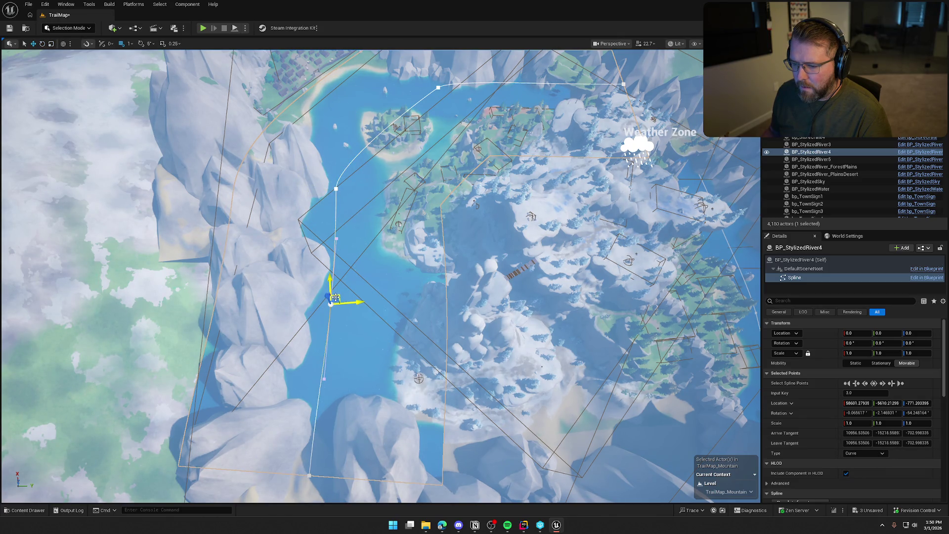
pyautogui.moveTo(341, 297)
pyautogui.mouseDown()
pyautogui.moveTo(372, 299)
pyautogui.moveTo(336, 359)
pyautogui.moveTo(348, 341)
pyautogui.moveTo(359, 350)
pyautogui.mouseUp()
pyautogui.click(326, 352)
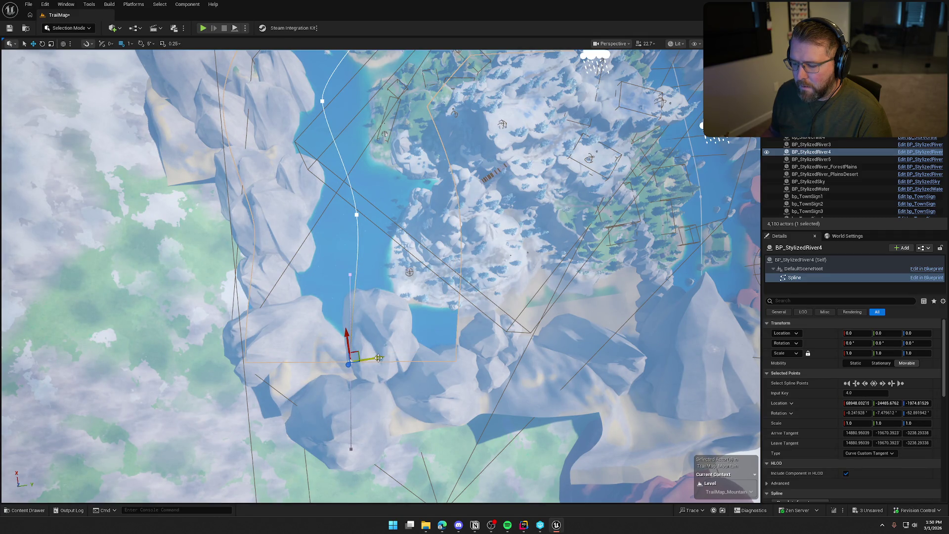
pyautogui.press('e')
pyautogui.moveTo(388, 356); pyautogui.dragTo(390, 366)
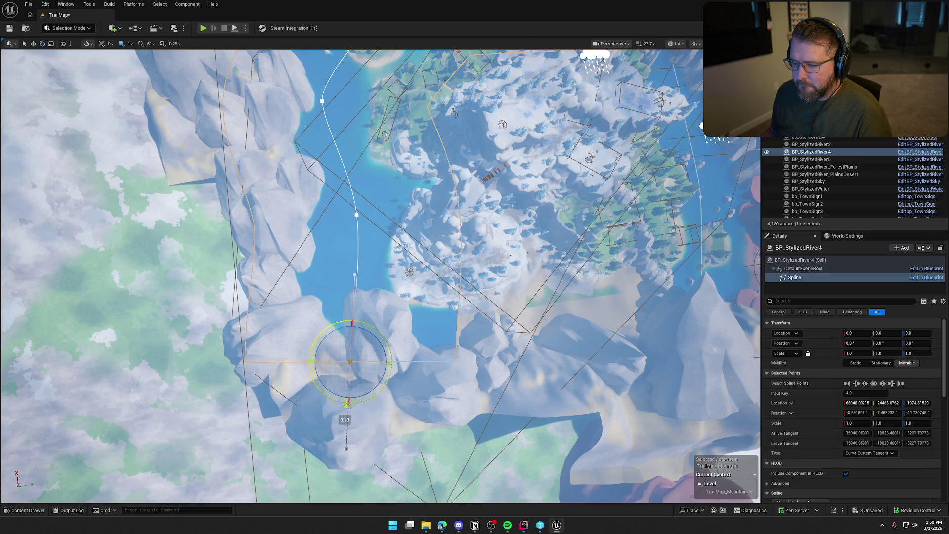
# Move the middle spline point up-left toward the cliffs.
pyautogui.moveTo(344, 405); pyautogui.dragTo(345, 405)
pyautogui.moveTo(435, 309); pyautogui.dragTo(454, 298)
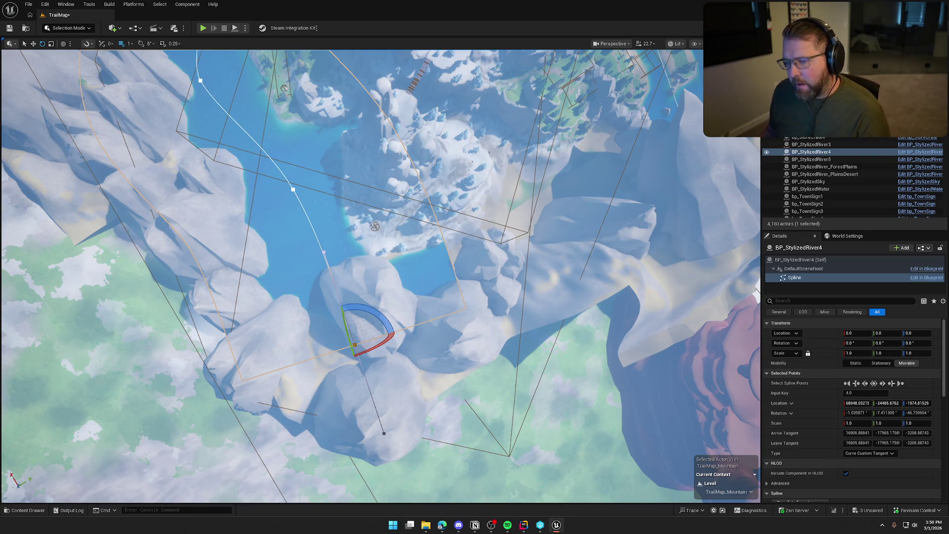
pyautogui.moveTo(456, 279); pyautogui.dragTo(460, 292)
pyautogui.moveTo(352, 277); pyautogui.dragTo(352, 267)
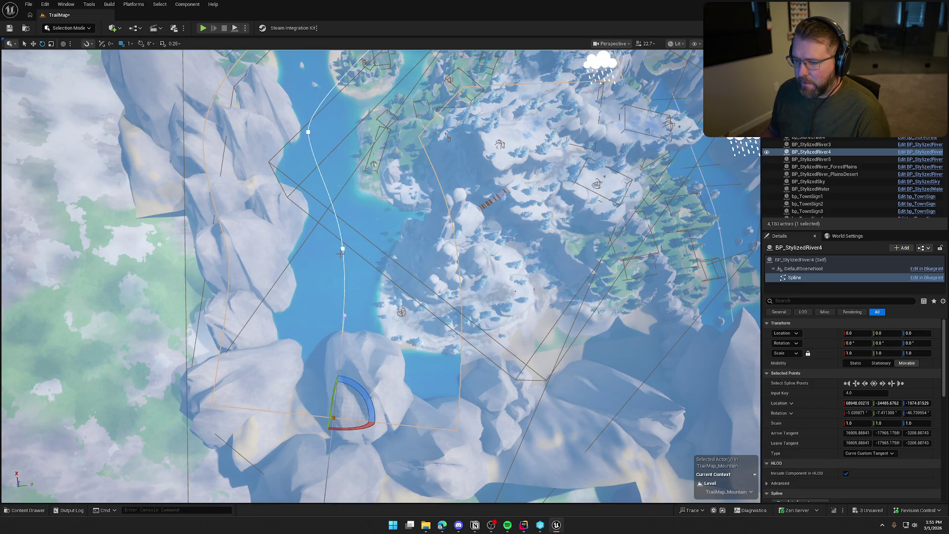
pyautogui.click(341, 249)
pyautogui.press('w')
pyautogui.moveTo(349, 239); pyautogui.dragTo(323, 198)
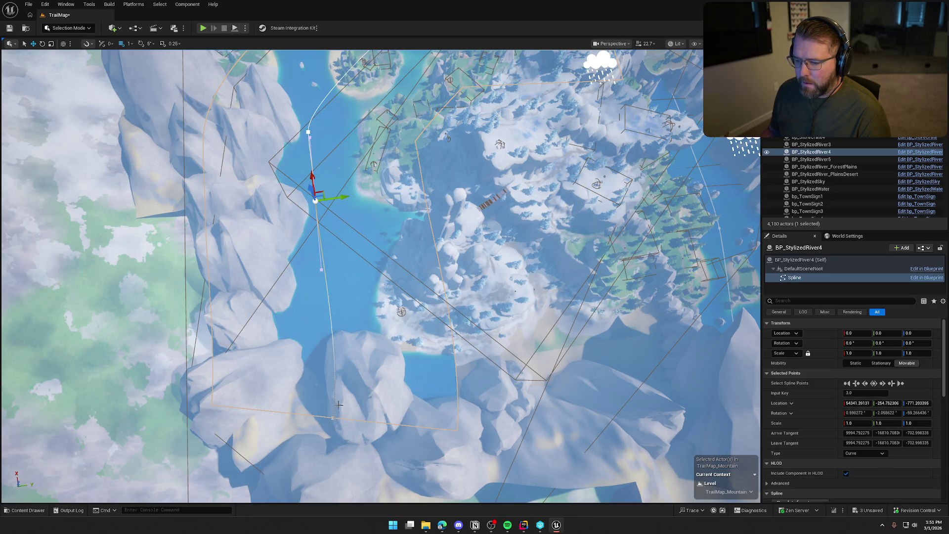
# Move and rotate the river's end point so the water extends down into the rocks.
pyautogui.click(332, 418)
pyautogui.moveTo(340, 406)
pyautogui.mouseDown()
pyautogui.moveTo(327, 258)
pyautogui.moveTo(325, 302)
pyautogui.mouseUp()
pyautogui.press('e')
pyautogui.moveTo(324, 354); pyautogui.dragTo(336, 351)
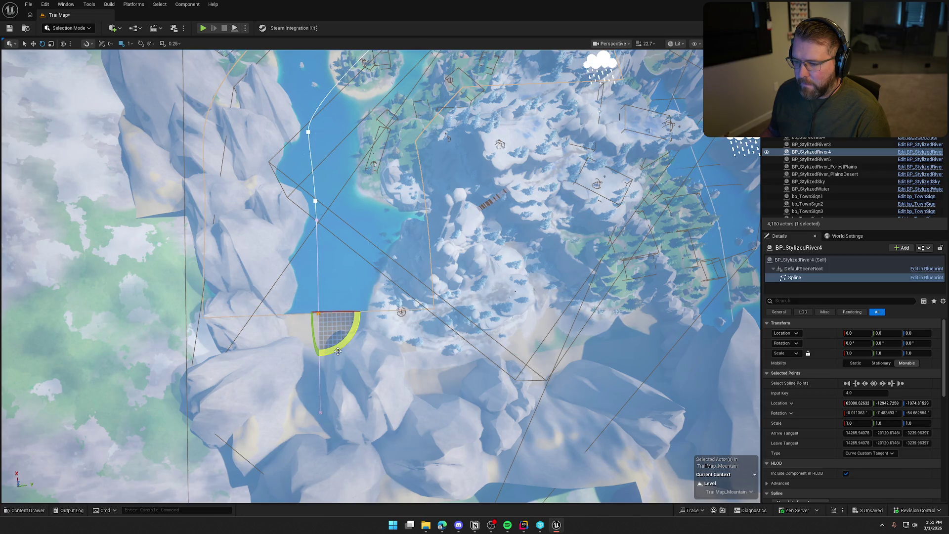
pyautogui.press('w')
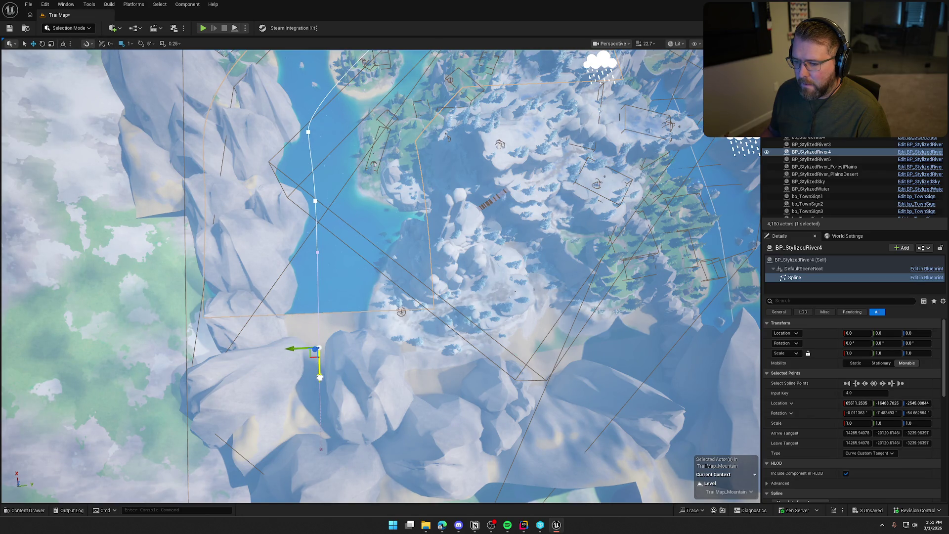
pyautogui.click(320, 377)
pyautogui.moveTo(358, 338); pyautogui.dragTo(538, 171)
pyautogui.moveTo(380, 277); pyautogui.dragTo(430, 245)
pyautogui.click(466, 309)
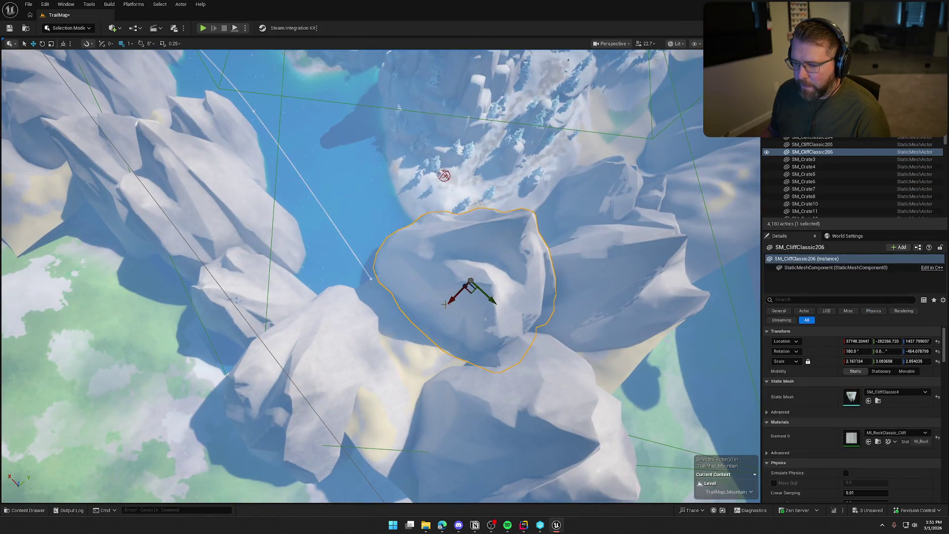
# Lower cliff rock SM_CliffClassic189 toward the water.
pyautogui.press('e')
pyautogui.click(344, 349)
pyautogui.press('w')
pyautogui.press('f')
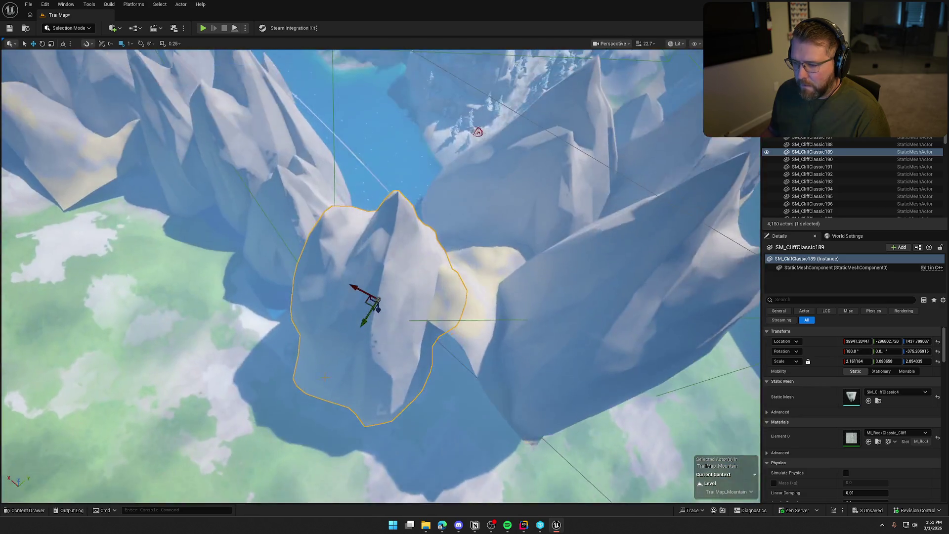
pyautogui.moveTo(325, 377)
pyautogui.mouseDown()
pyautogui.moveTo(476, 258)
pyautogui.moveTo(481, 344)
pyautogui.moveTo(350, 282)
pyautogui.moveTo(353, 267)
pyautogui.moveTo(344, 296)
pyautogui.mouseUp()
pyautogui.press('e')
pyautogui.press('r')
pyautogui.press('f')
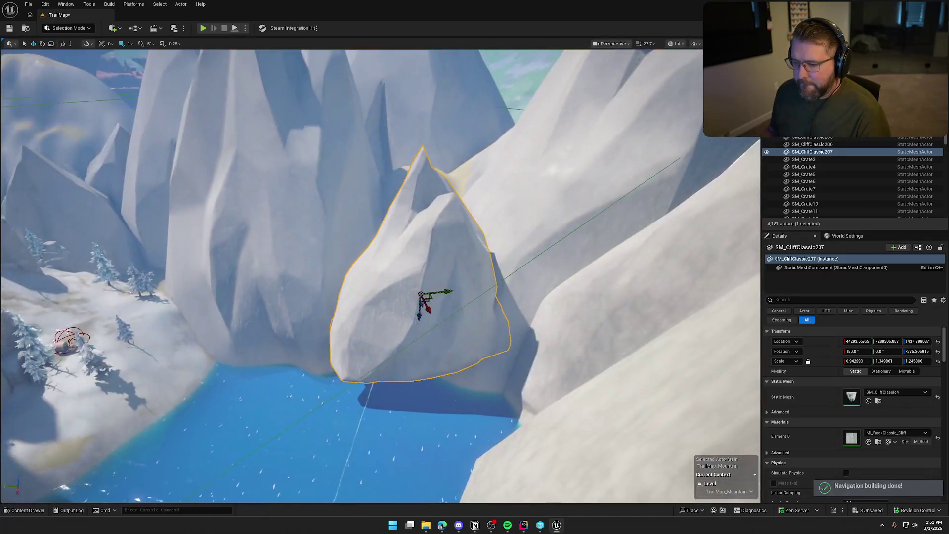
pyautogui.press('e')
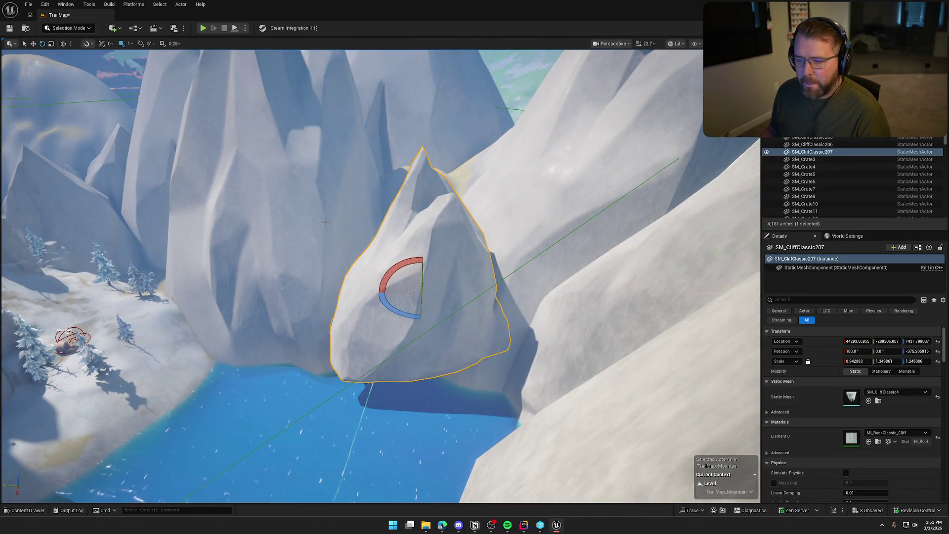
pyautogui.hotkey('ctrl', '`')
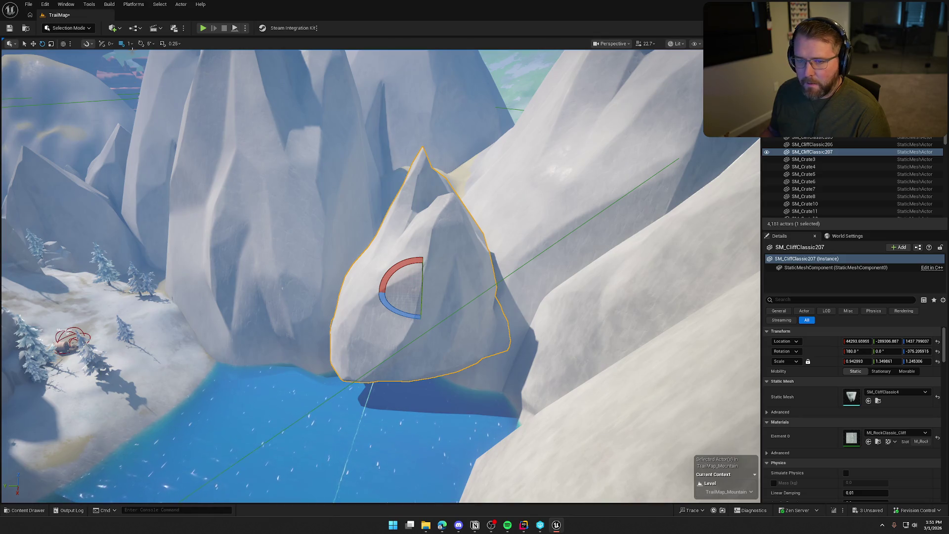
pyautogui.press('w')
pyautogui.moveTo(421, 271); pyautogui.dragTo(417, 328)
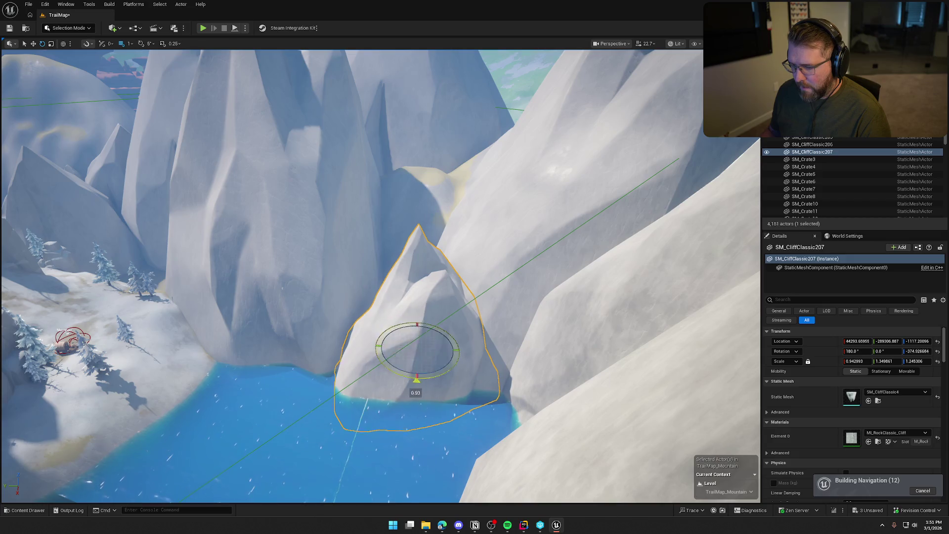
pyautogui.press('Escape')
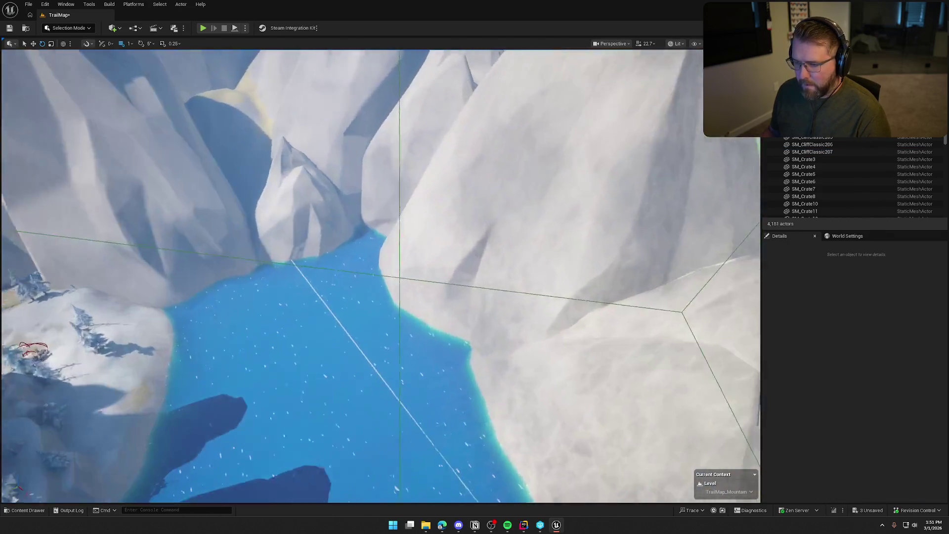
# Rotate, raise and slide SM_CliffClassic207 across the gap, stretching it wider over the canyon.
pyautogui.moveTo(387, 195)
pyautogui.mouseDown()
pyautogui.moveTo(433, 252)
pyautogui.moveTo(388, 275)
pyautogui.mouseUp()
pyautogui.click(411, 218)
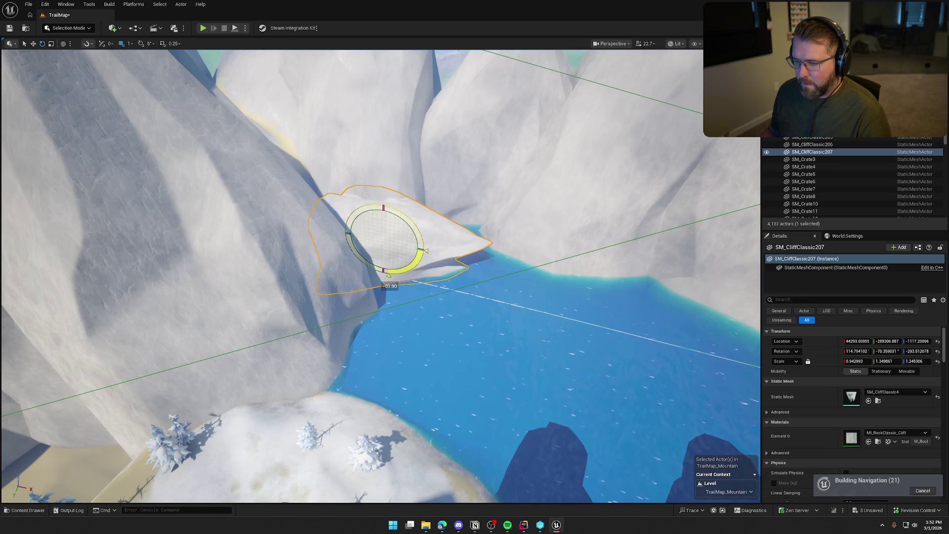
pyautogui.moveTo(421, 241); pyautogui.dragTo(424, 252)
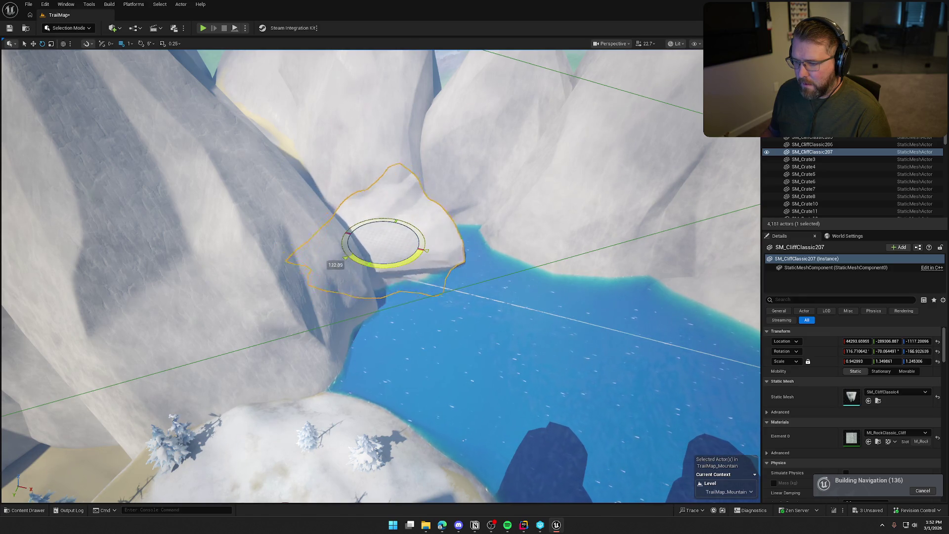
pyautogui.moveTo(387, 222); pyautogui.dragTo(387, 178)
pyautogui.moveTo(455, 193); pyautogui.dragTo(456, 193)
pyautogui.moveTo(521, 252)
pyautogui.mouseDown()
pyautogui.moveTo(424, 254)
pyautogui.moveTo(434, 258)
pyautogui.moveTo(291, 244)
pyautogui.mouseUp()
pyautogui.moveTo(480, 282); pyautogui.dragTo(480, 282)
pyautogui.press('e')
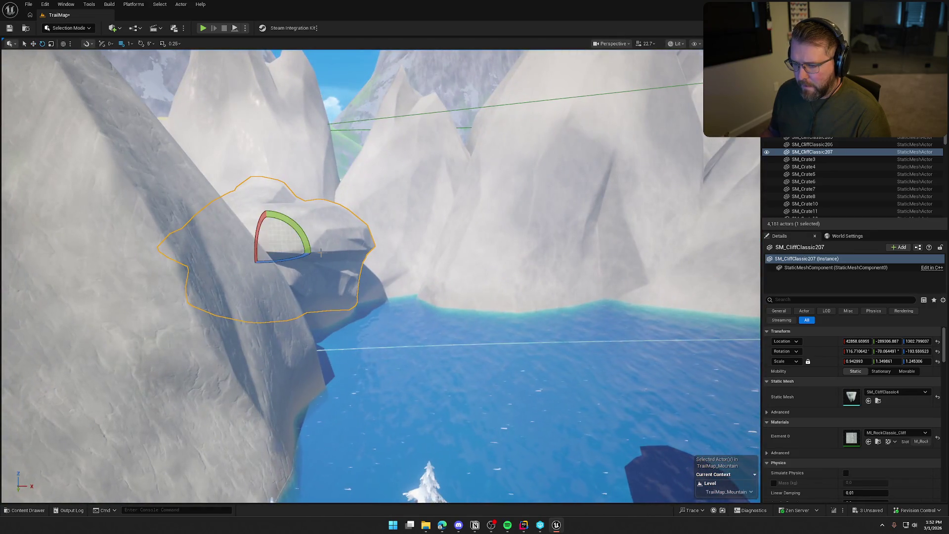
pyautogui.moveTo(293, 260); pyautogui.dragTo(321, 245)
pyautogui.press('w')
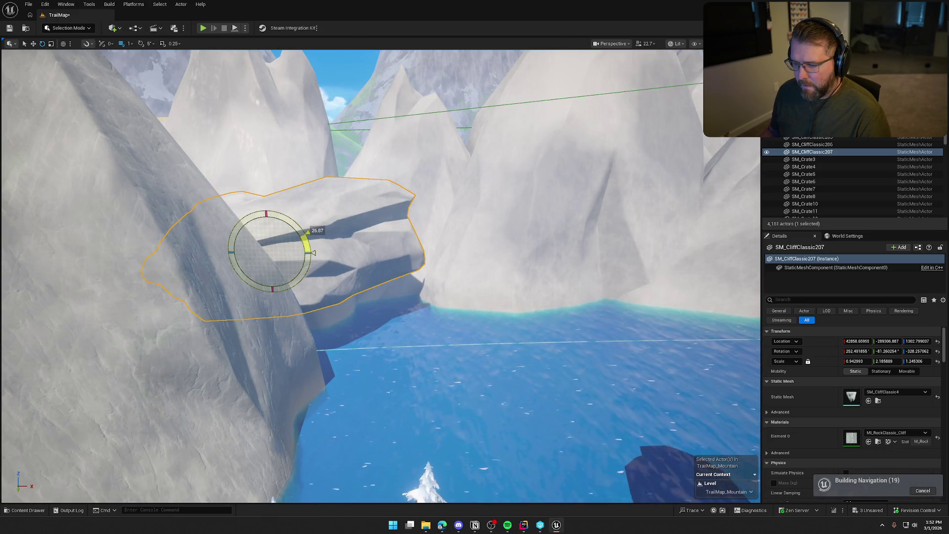
pyautogui.press('Escape')
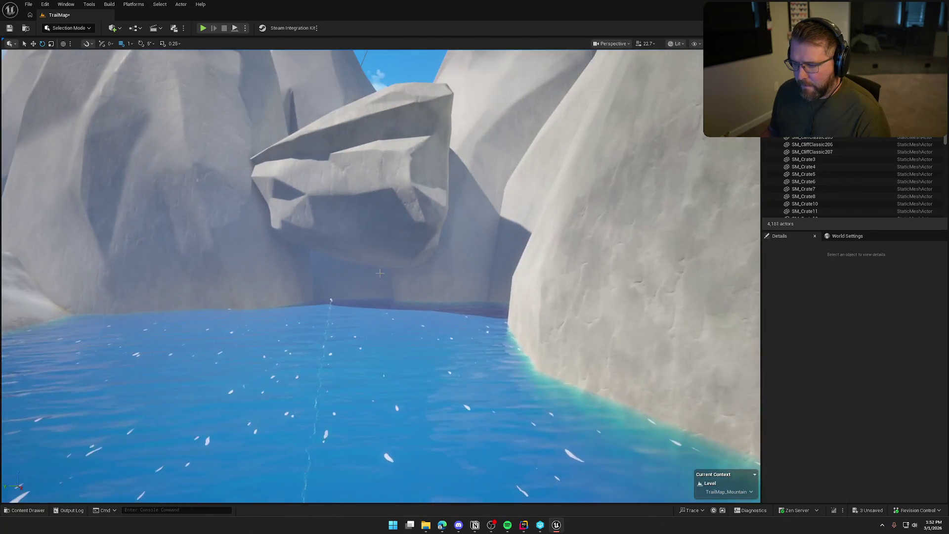
# Turn SM_CliffClassic207 again, slide it over the pool edge and enlarge it.
pyautogui.click(390, 212)
pyautogui.moveTo(390, 212)
pyautogui.mouseDown()
pyautogui.moveTo(385, 202)
pyautogui.moveTo(403, 200)
pyautogui.mouseUp()
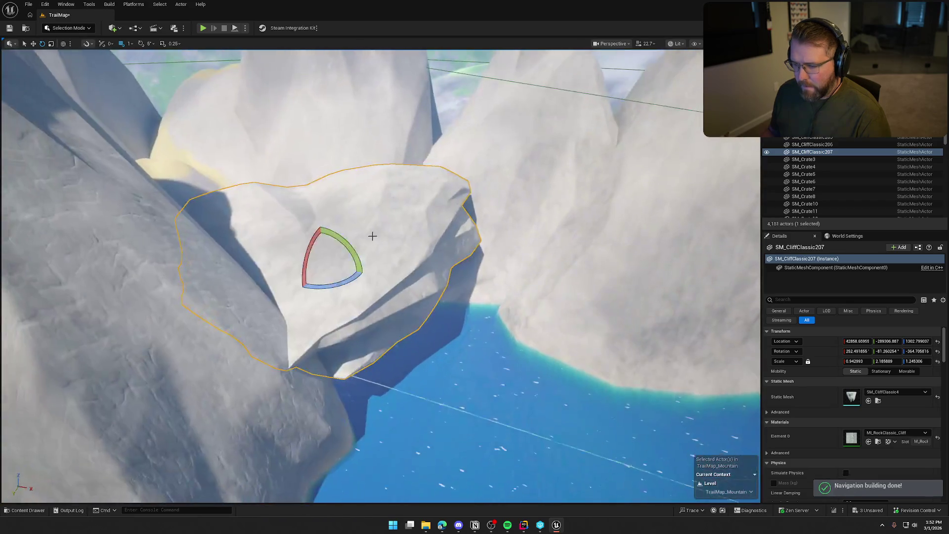
pyautogui.press('w')
pyautogui.moveTo(330, 270)
pyautogui.mouseDown()
pyautogui.moveTo(328, 280)
pyautogui.moveTo(351, 286)
pyautogui.mouseUp()
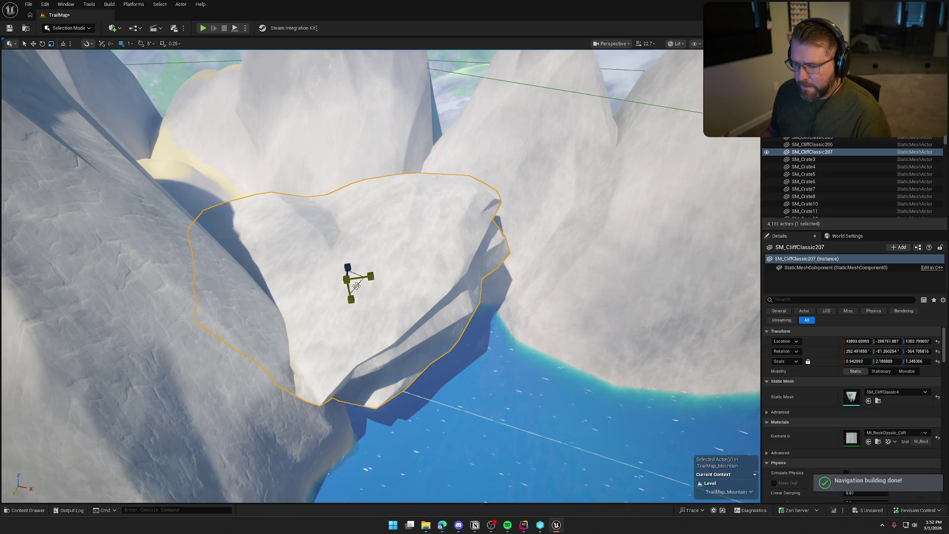
pyautogui.moveTo(347, 280)
pyautogui.mouseDown()
pyautogui.moveTo(421, 217)
pyautogui.moveTo(410, 226)
pyautogui.mouseUp()
pyautogui.moveTo(441, 197)
pyautogui.mouseDown()
pyautogui.moveTo(406, 255)
pyautogui.moveTo(430, 255)
pyautogui.moveTo(394, 212)
pyautogui.moveTo(410, 210)
pyautogui.moveTo(410, 375)
pyautogui.moveTo(469, 405)
pyautogui.mouseUp()
pyautogui.press('e')
pyautogui.press('Escape')
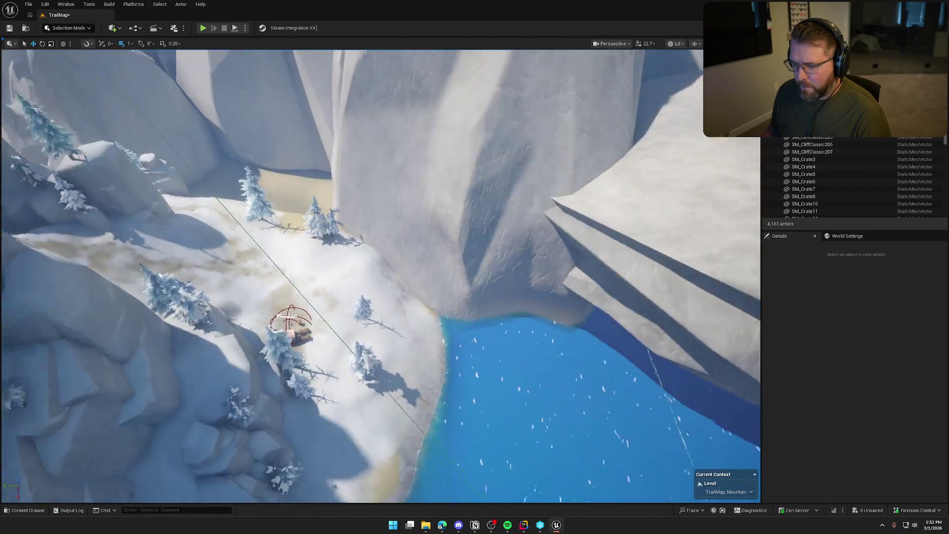
# Rotate the neighbouring large cliff a few degrees and shift it left.
pyautogui.click(486, 243)
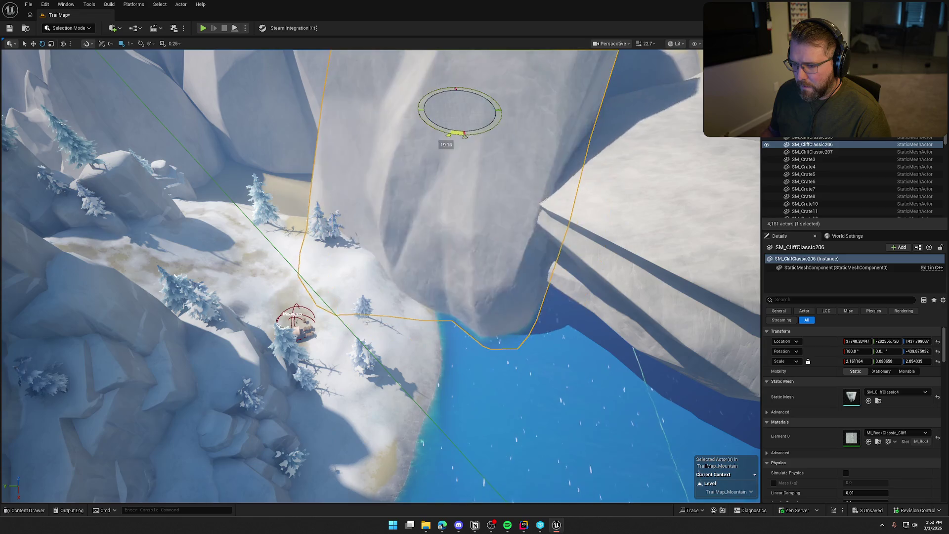
pyautogui.moveTo(455, 134); pyautogui.dragTo(451, 134)
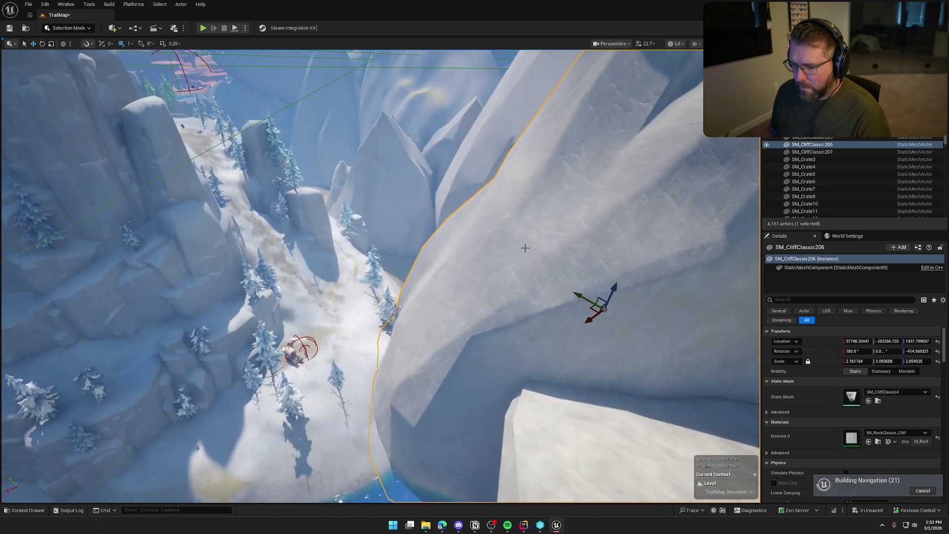
pyautogui.moveTo(622, 311); pyautogui.dragTo(603, 310)
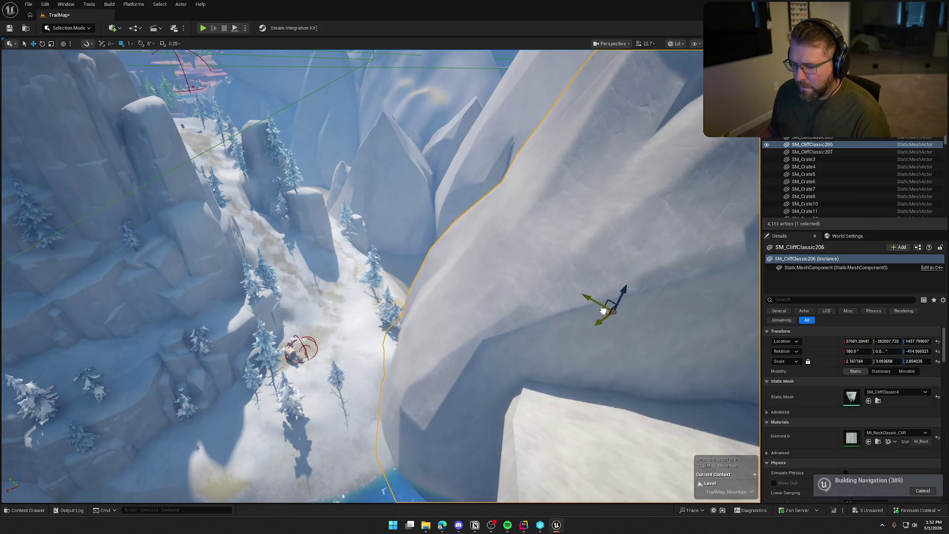
pyautogui.press('Escape')
# Inspect the large cliff and the three rocks along the basin edge.
pyautogui.scroll(-5, 381, 277)
pyautogui.scroll(8, 380, 277)
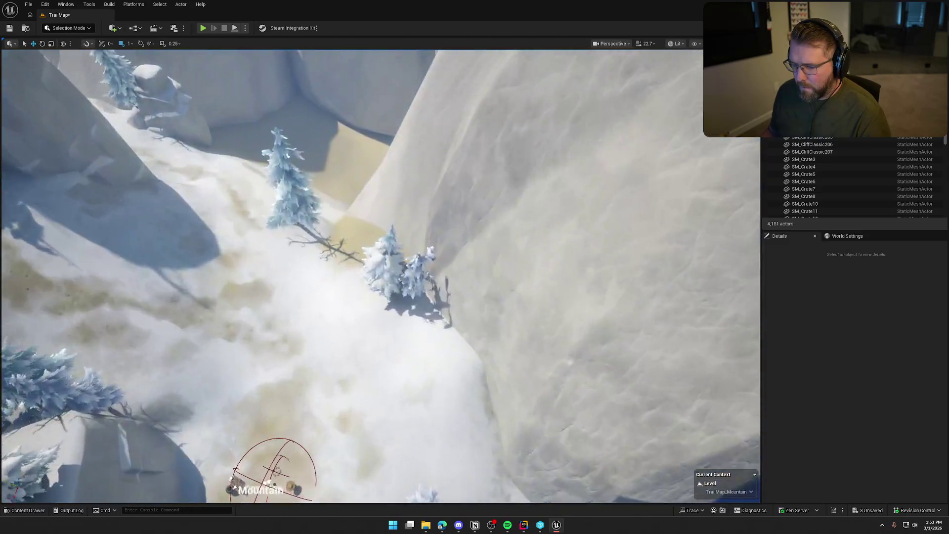
pyautogui.scroll(-10, 381, 277)
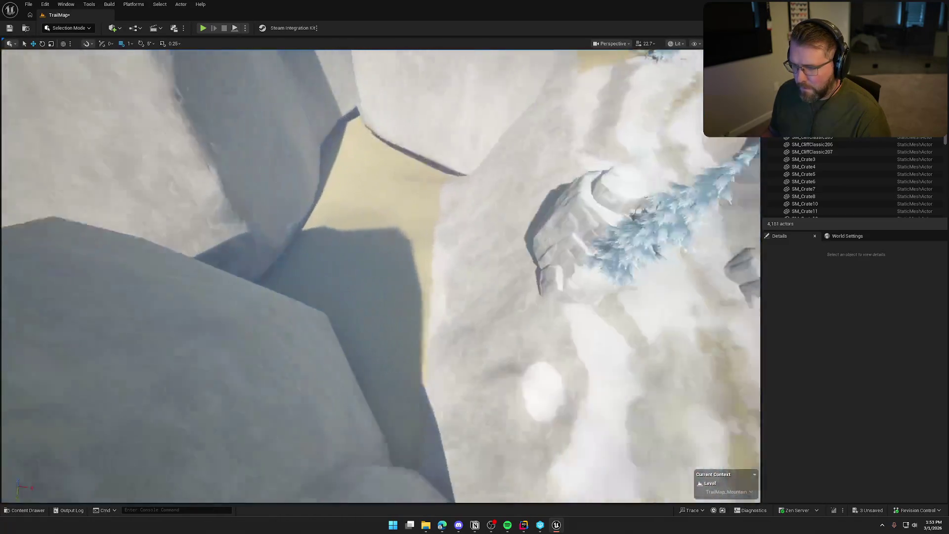
pyautogui.scroll(-5, 413, 210)
pyautogui.click(384, 193)
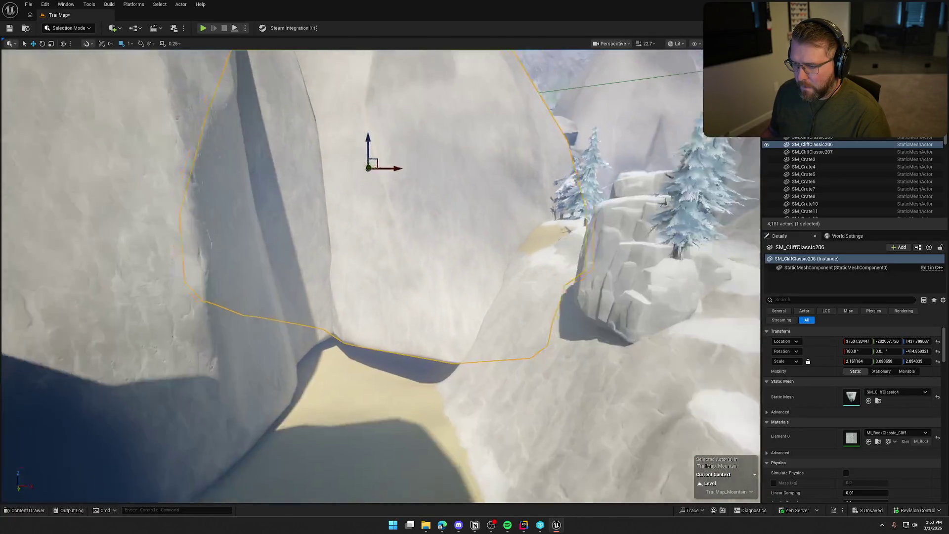
pyautogui.scroll(-10, 380, 277)
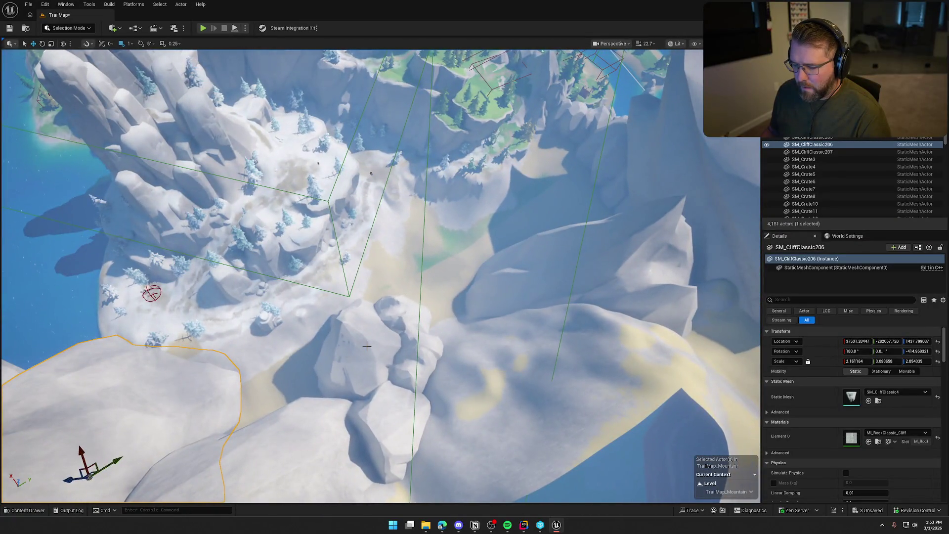
pyautogui.click(367, 346)
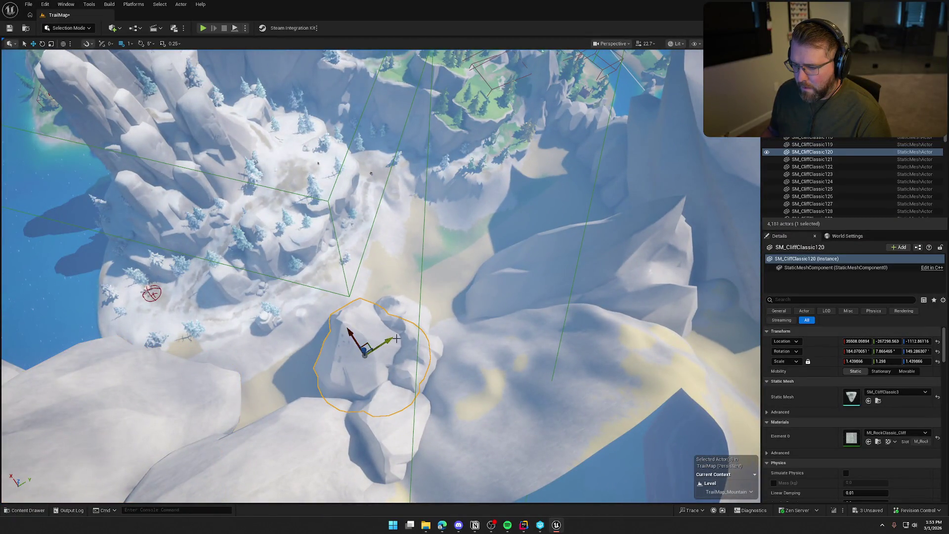
pyautogui.keyDown('ctrl'); pyautogui.click(415, 323); pyautogui.keyUp('ctrl')
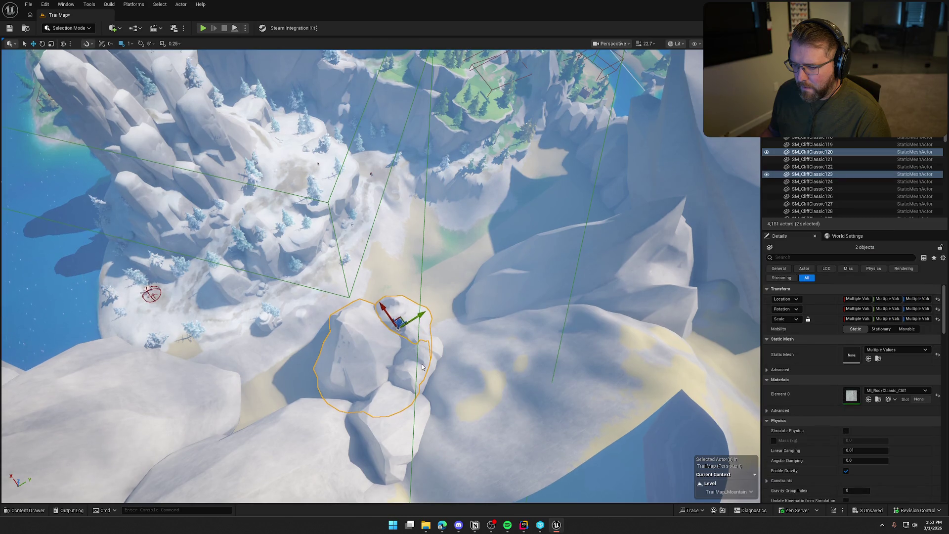
pyautogui.keyDown('ctrl'); pyautogui.click(395, 427); pyautogui.keyUp('ctrl')
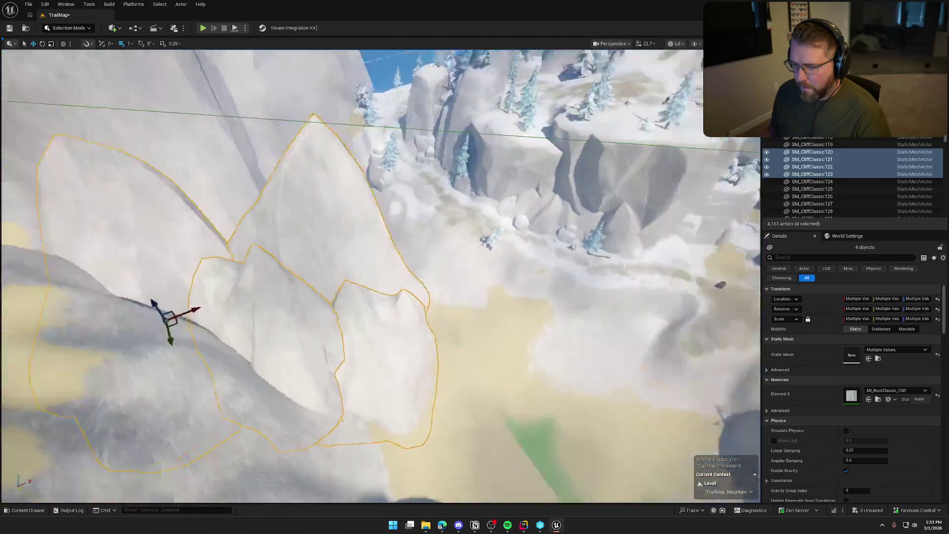
pyautogui.press('Escape')
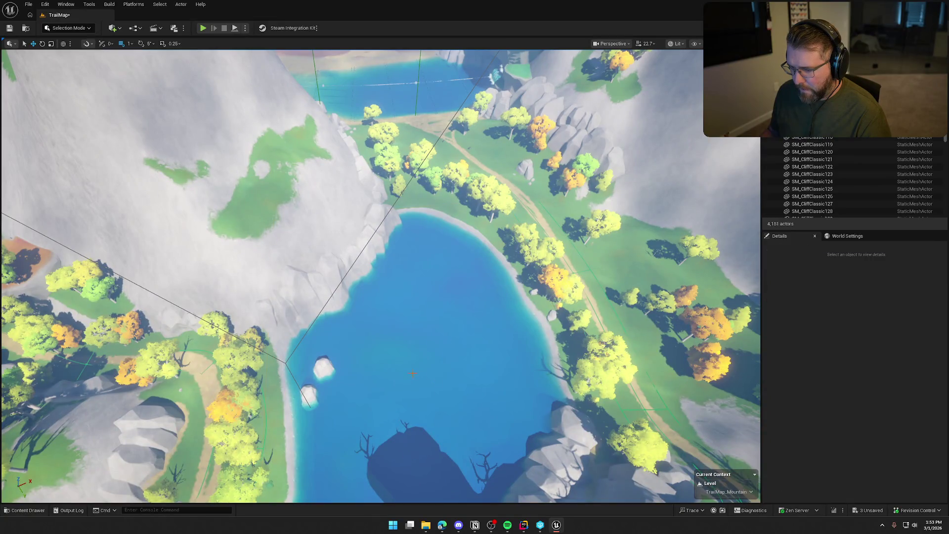
# Paste a copy of BP_StylizedWater onto the basin landscape as BP_StylizedWater2.
pyautogui.click(397, 316)
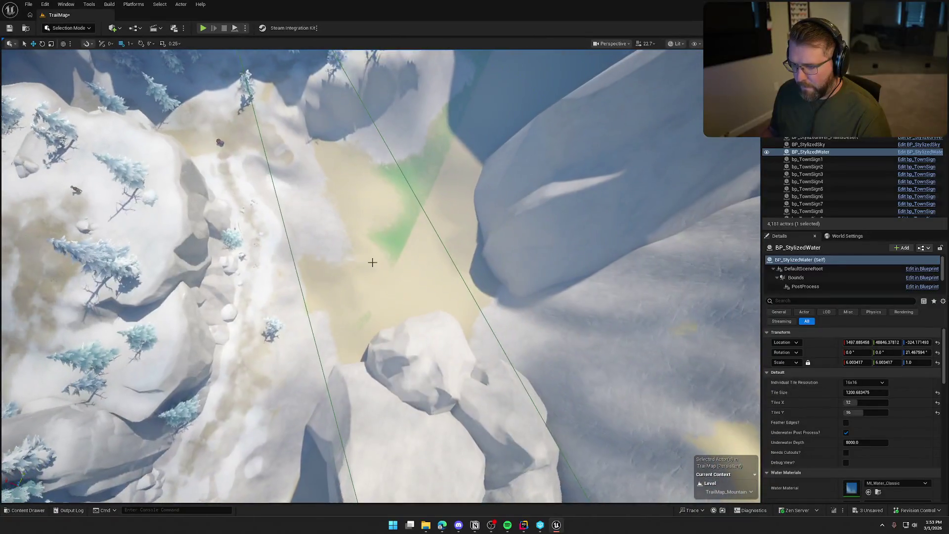
pyautogui.rightClick(376, 272)
pyautogui.moveTo(452, 367)
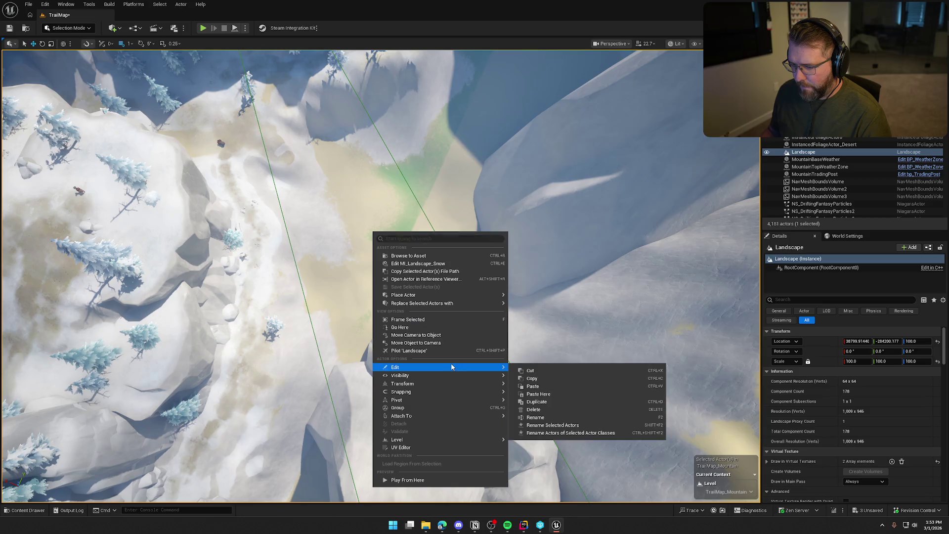
pyautogui.click(542, 385)
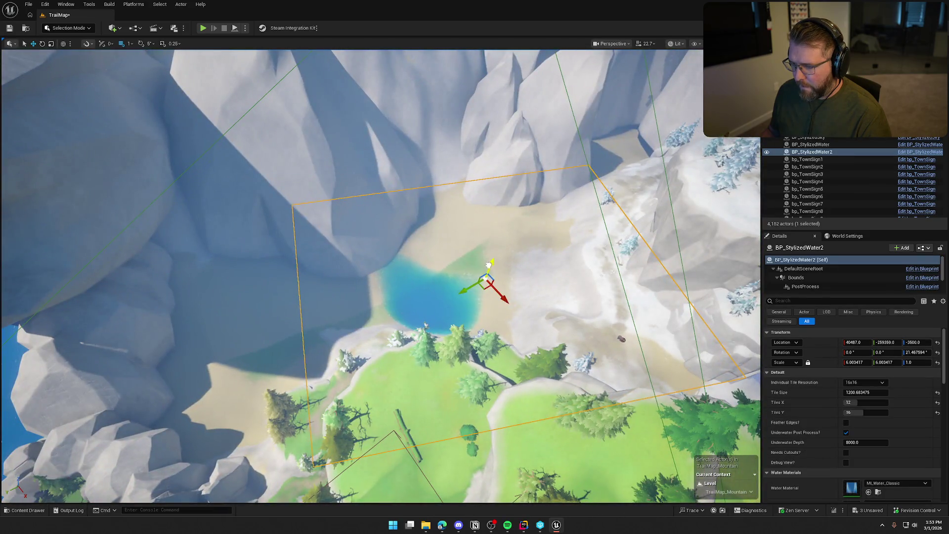
# Raise, rotate and move BP_StylizedWater2 left over the pool, undoing an enlargement.
pyautogui.moveTo(488, 264); pyautogui.dragTo(500, 241)
pyautogui.moveTo(519, 273)
pyautogui.mouseDown()
pyautogui.moveTo(540, 268)
pyautogui.moveTo(532, 272)
pyautogui.mouseUp()
pyautogui.moveTo(501, 242); pyautogui.dragTo(450, 239)
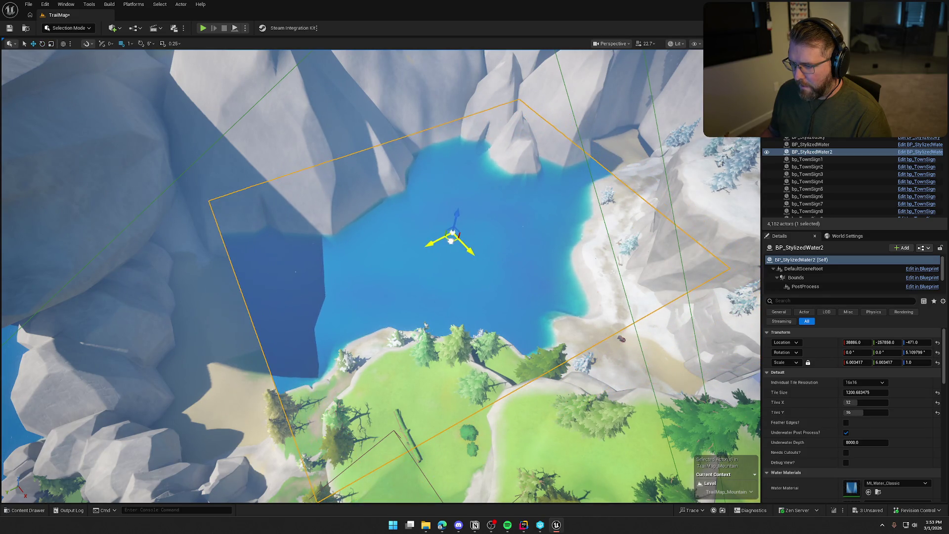
pyautogui.moveTo(376, 277); pyautogui.dragTo(346, 222)
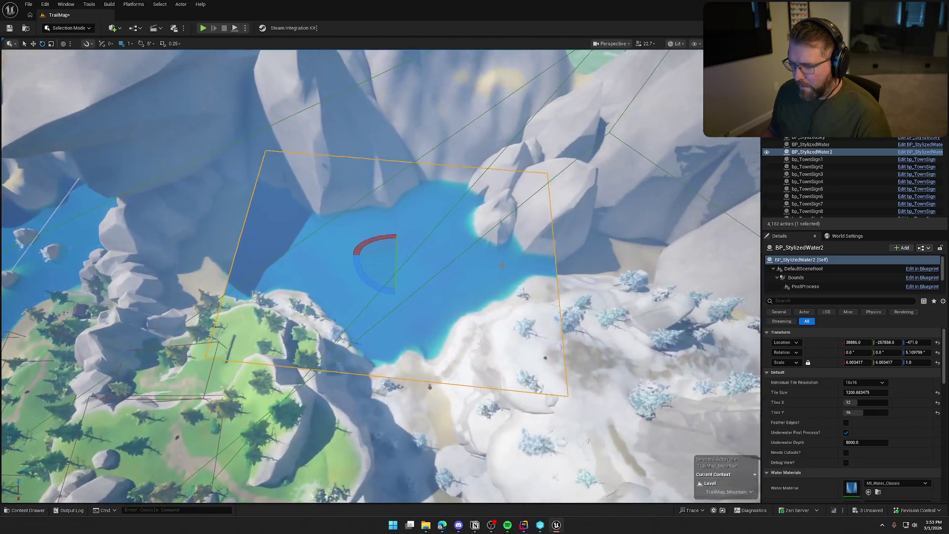
pyautogui.moveTo(385, 262); pyautogui.dragTo(425, 250)
pyautogui.hotkey('ctrl', 'z')
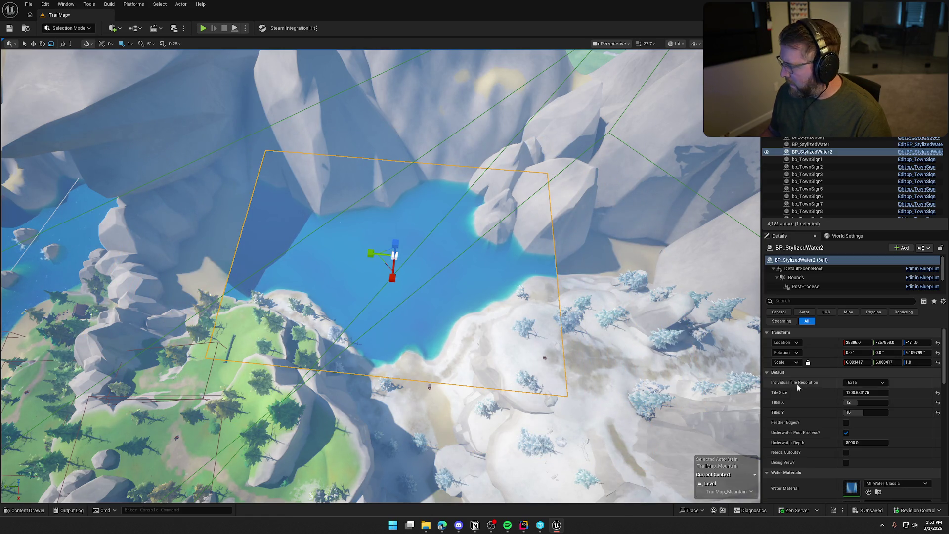
# Set Tiles X to 13 and Tiles Y to 32, shifting the plane right and down.
pyautogui.moveTo(852, 402)
pyautogui.mouseDown()
pyautogui.moveTo(862, 403)
pyautogui.moveTo(865, 422)
pyautogui.moveTo(875, 414)
pyautogui.mouseUp()
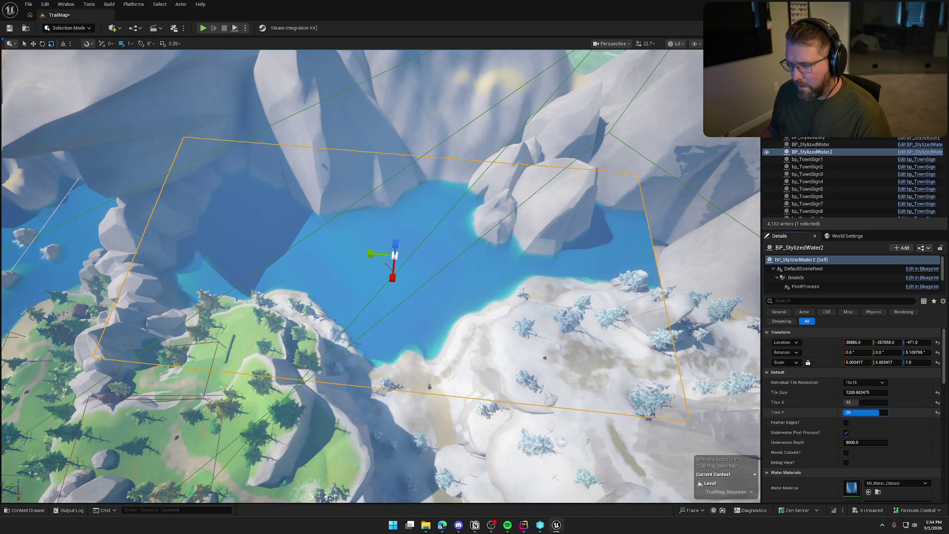
pyautogui.moveTo(386, 265); pyautogui.dragTo(423, 273)
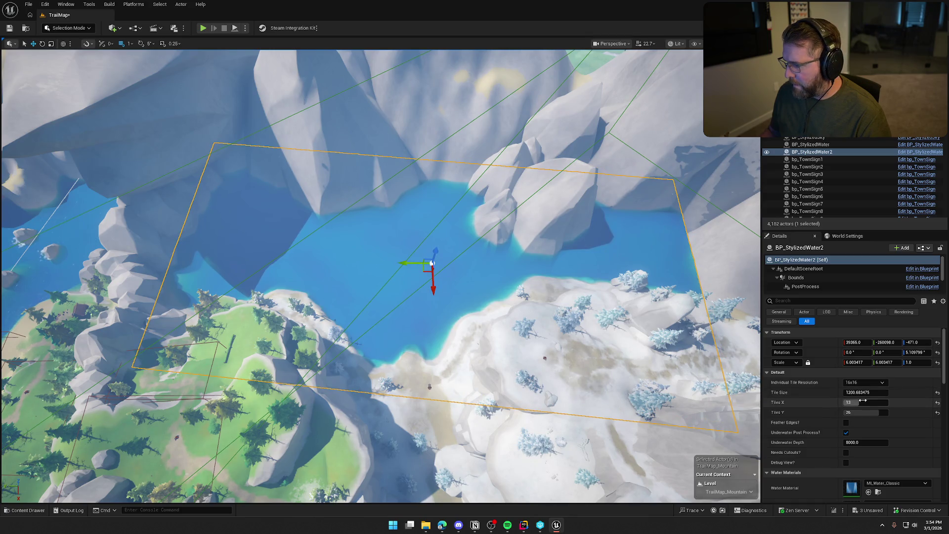
pyautogui.moveTo(882, 414); pyautogui.dragTo(886, 414)
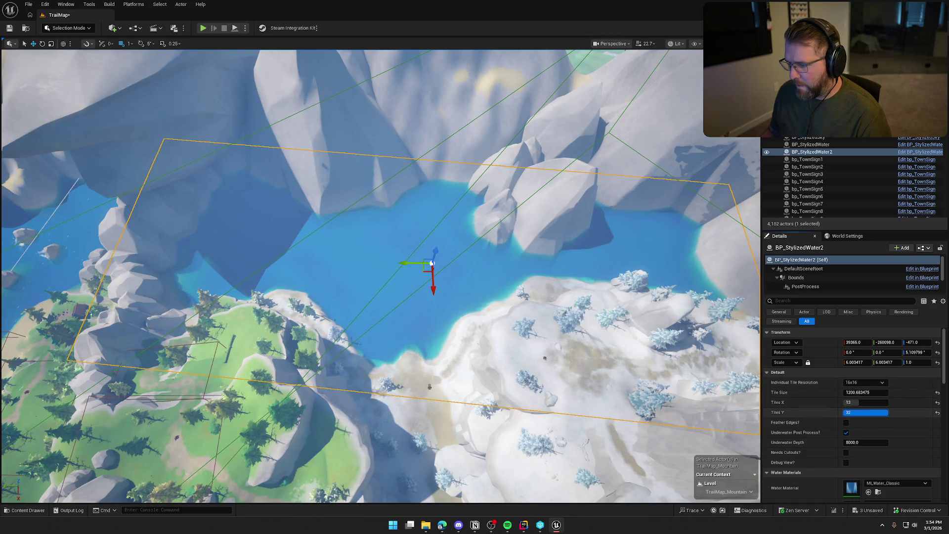
pyautogui.moveTo(490, 244); pyautogui.dragTo(490, 244)
# Lift BP_StylizedWater2 slightly and fly around the lake to check its fit.
pyautogui.moveTo(428, 362); pyautogui.dragTo(430, 351)
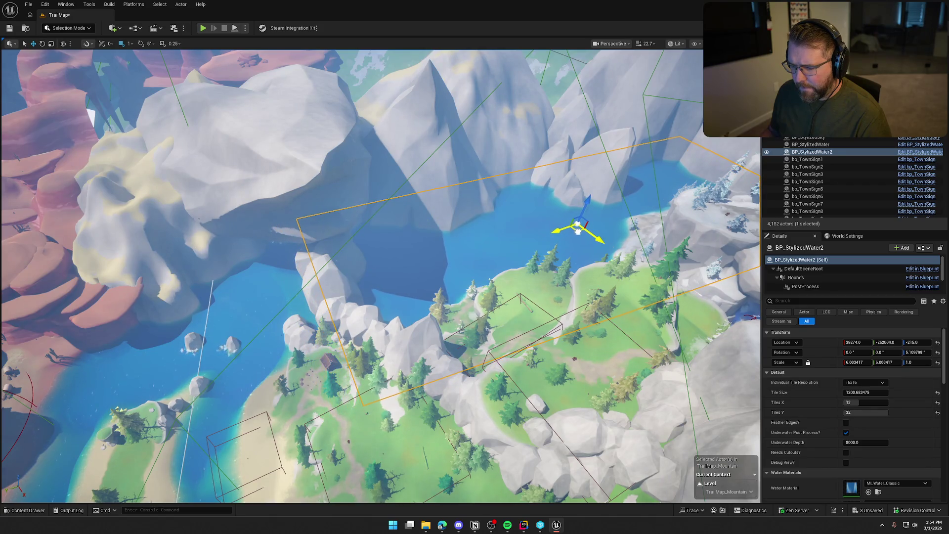
pyautogui.moveTo(577, 232); pyautogui.dragTo(577, 231)
pyautogui.moveTo(446, 347); pyautogui.dragTo(458, 314)
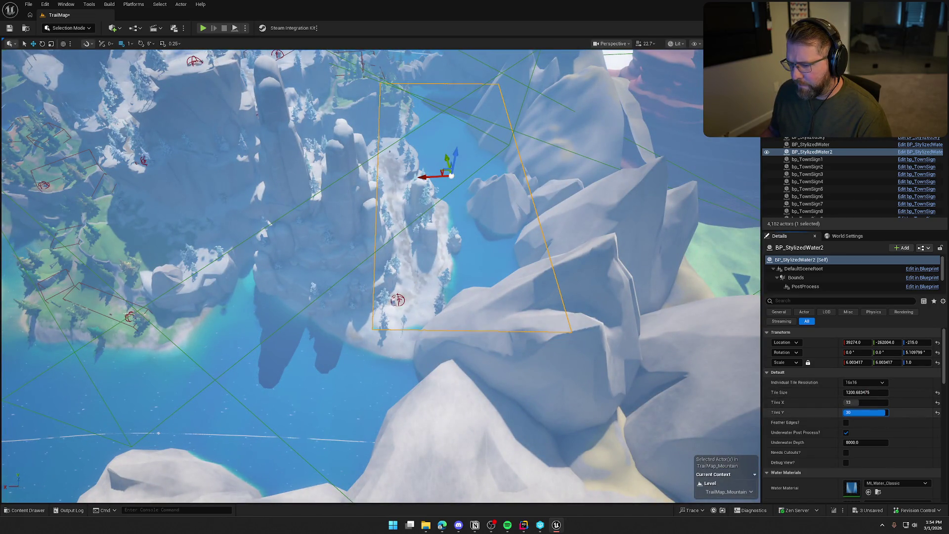
pyautogui.moveTo(444, 247); pyautogui.dragTo(445, 247)
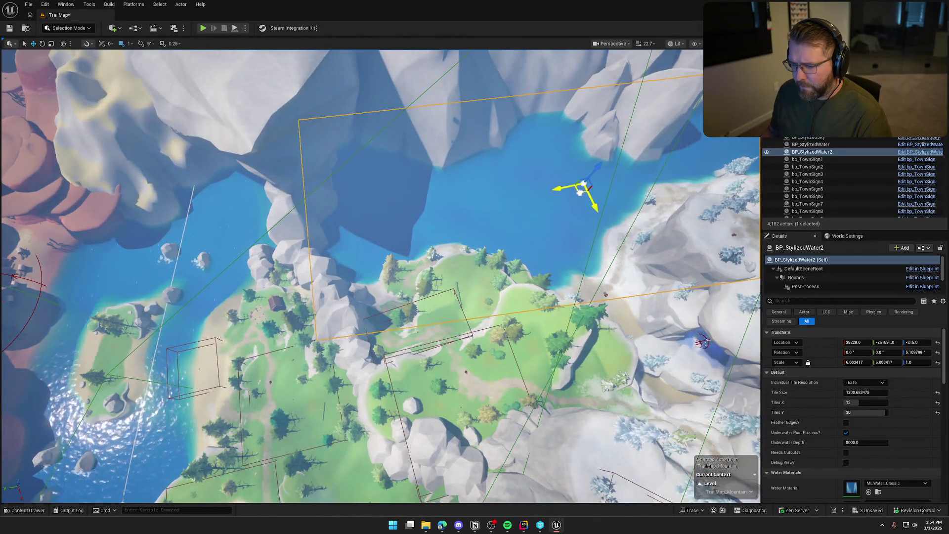
pyautogui.moveTo(571, 195)
pyautogui.mouseDown()
pyautogui.moveTo(487, 282)
pyautogui.moveTo(212, 271)
pyautogui.moveTo(263, 129)
pyautogui.mouseUp()
pyautogui.press('Escape')
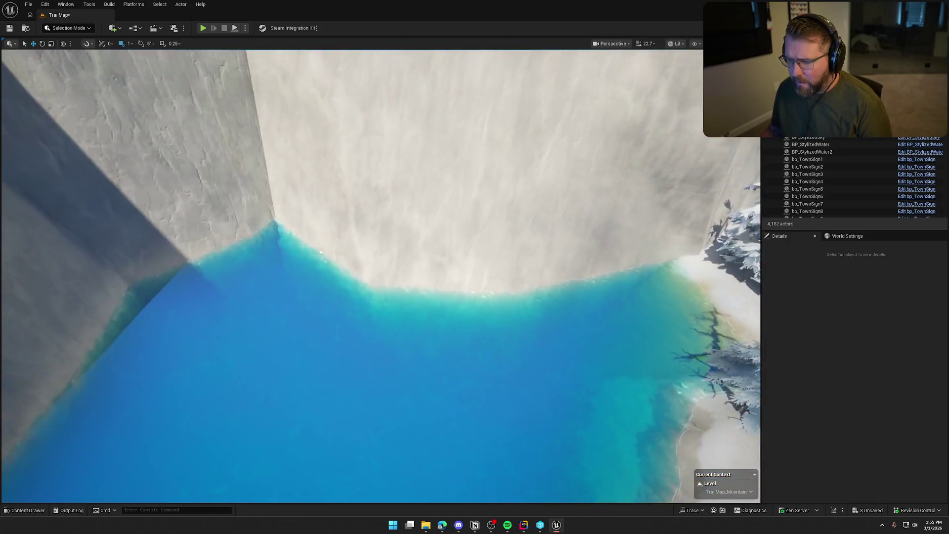
pyautogui.click(812, 152)
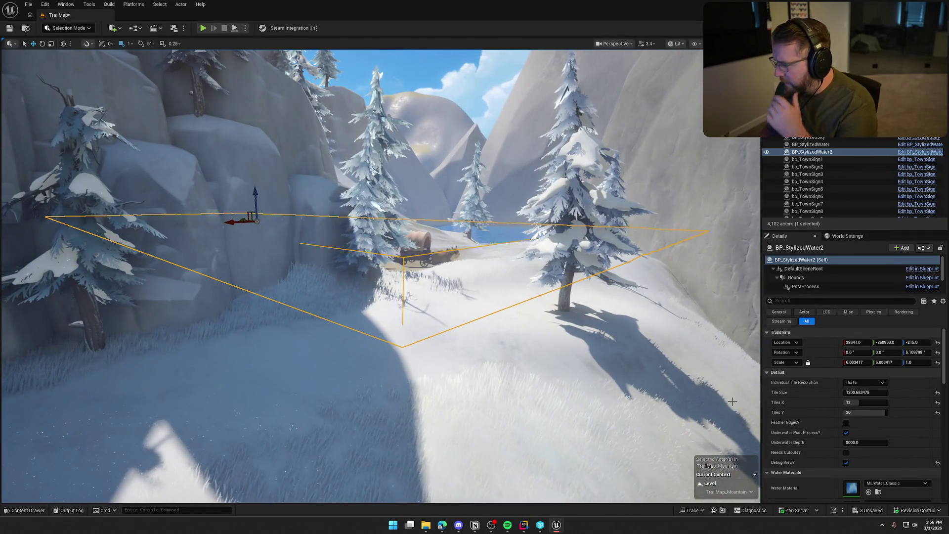
# Review BP_StylizedWater2's tile resolution and water settings, then show its PostProcess component.
pyautogui.click(869, 386)
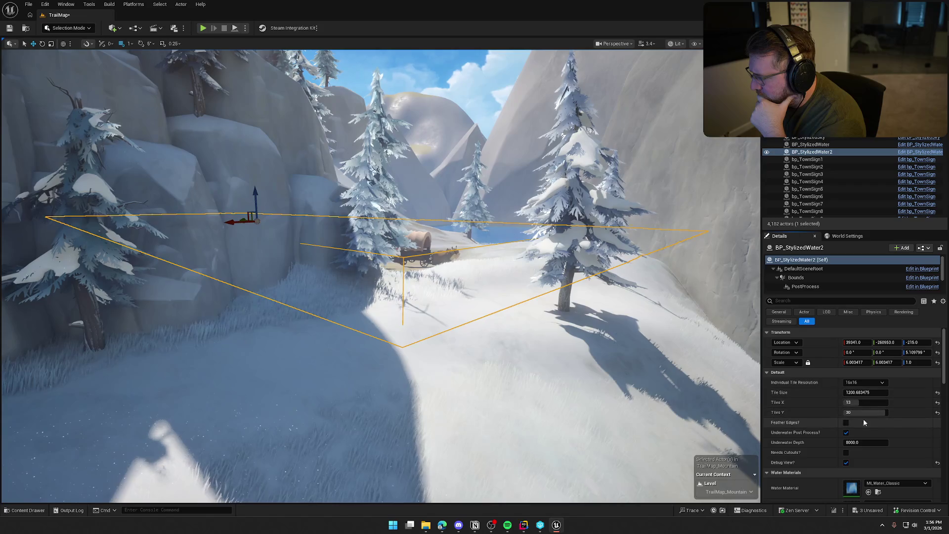
pyautogui.scroll(-8, 924, 476)
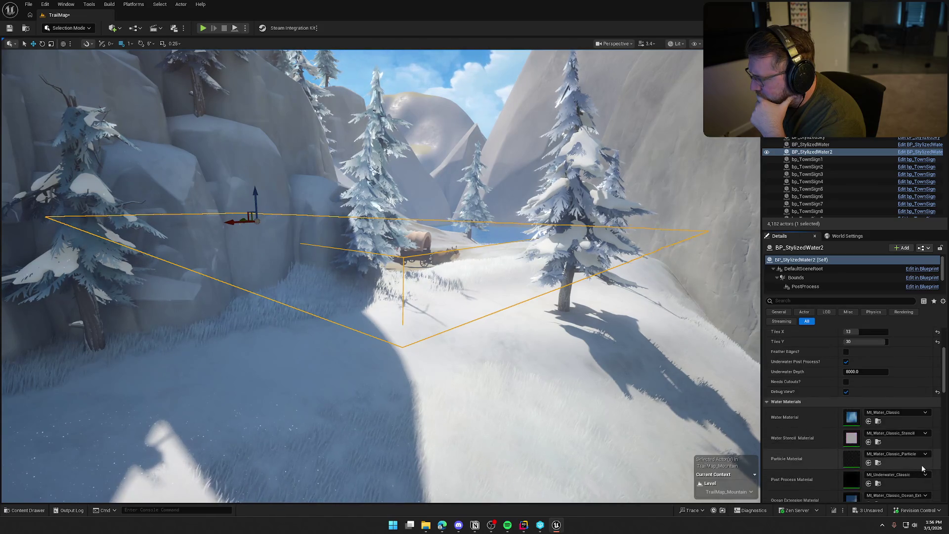
pyautogui.scroll(-2, 924, 477)
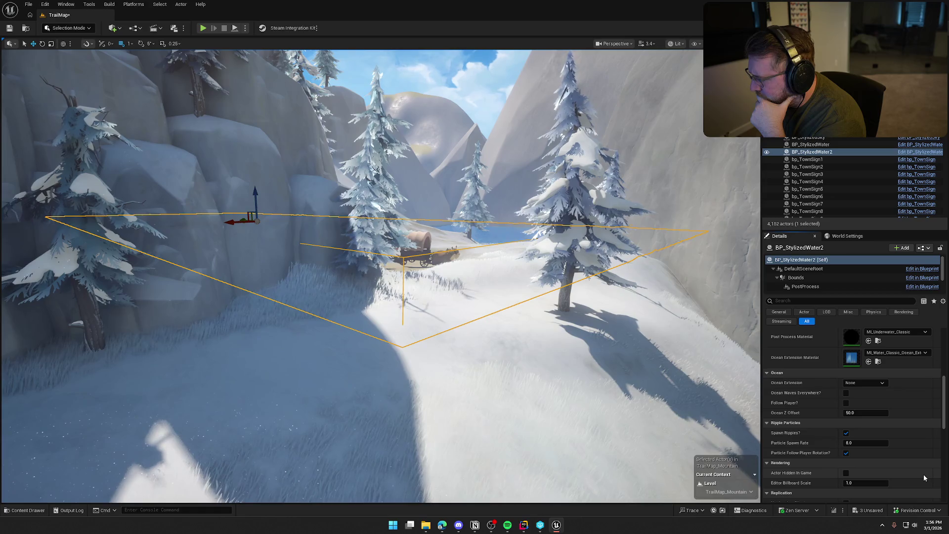
pyautogui.scroll(-10, 924, 474)
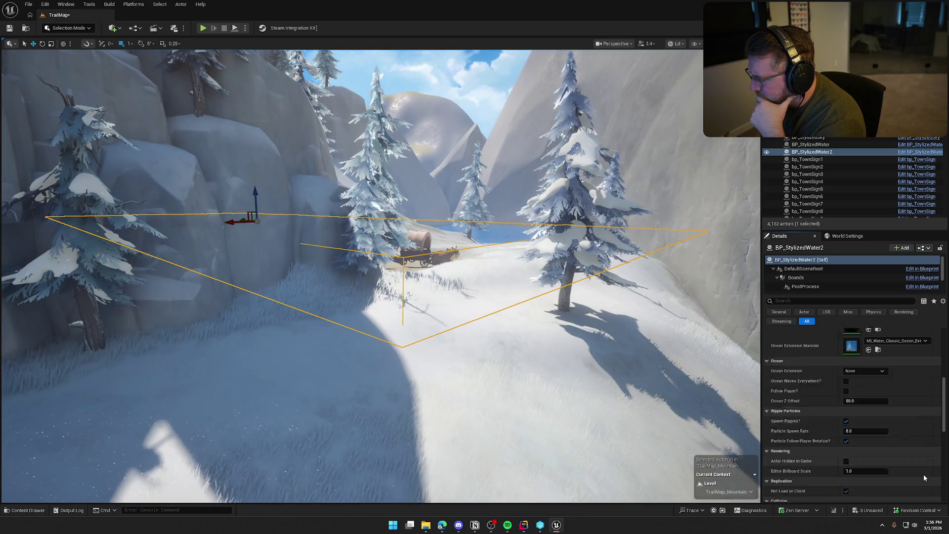
pyautogui.scroll(15, 923, 473)
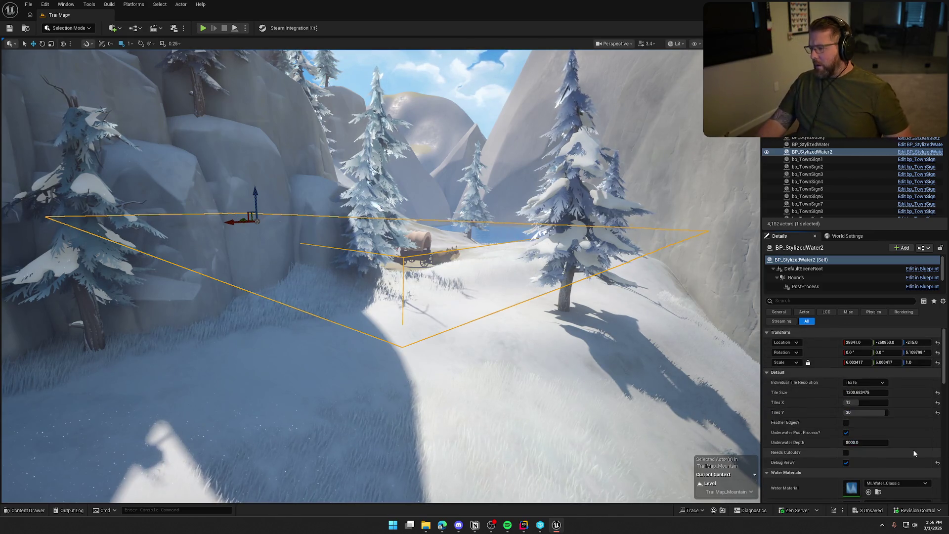
pyautogui.click(803, 288)
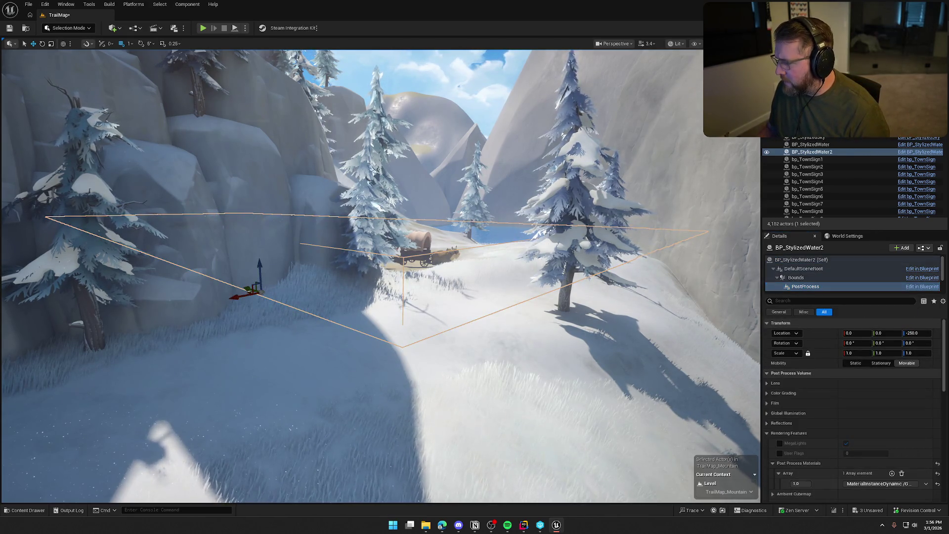
pyautogui.press('w')
pyautogui.press('f')
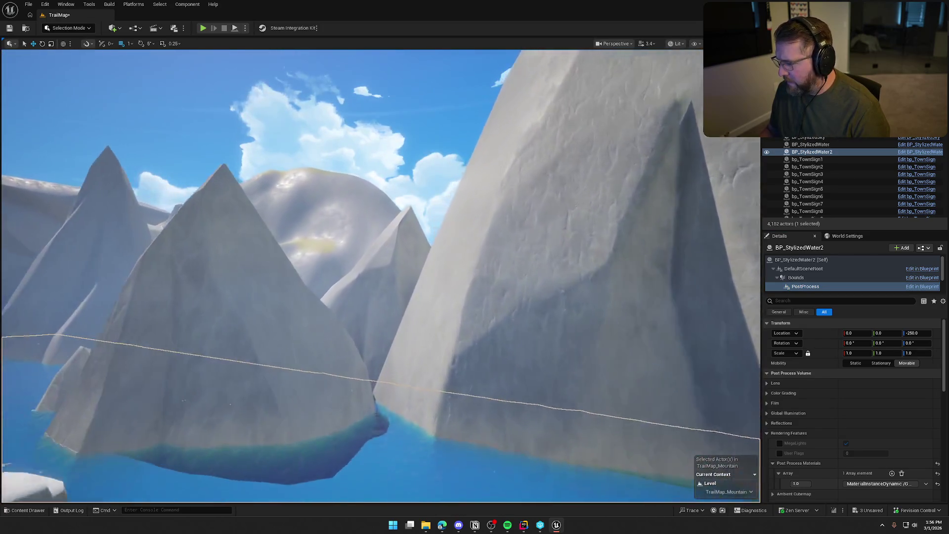
pyautogui.scroll(-10, 599, 356)
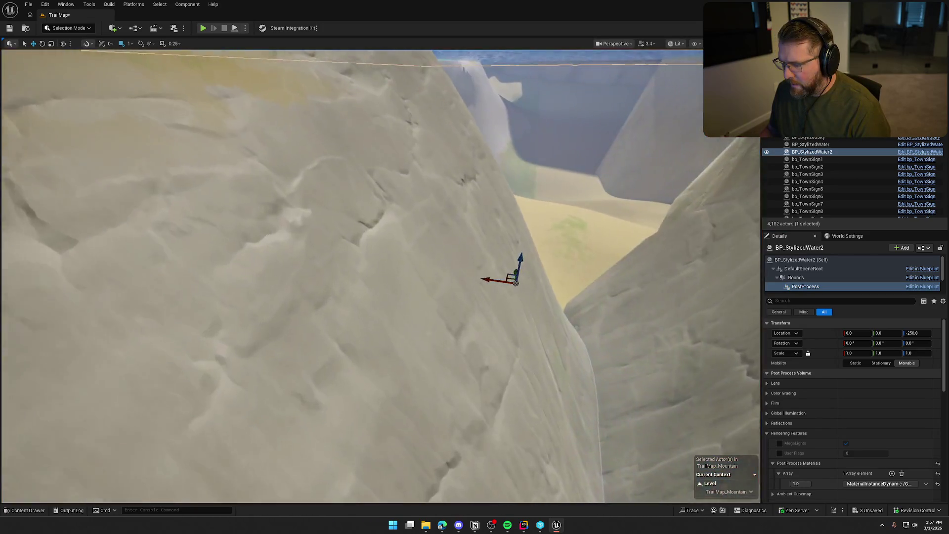
pyautogui.hotkey('ctrl', 'space')
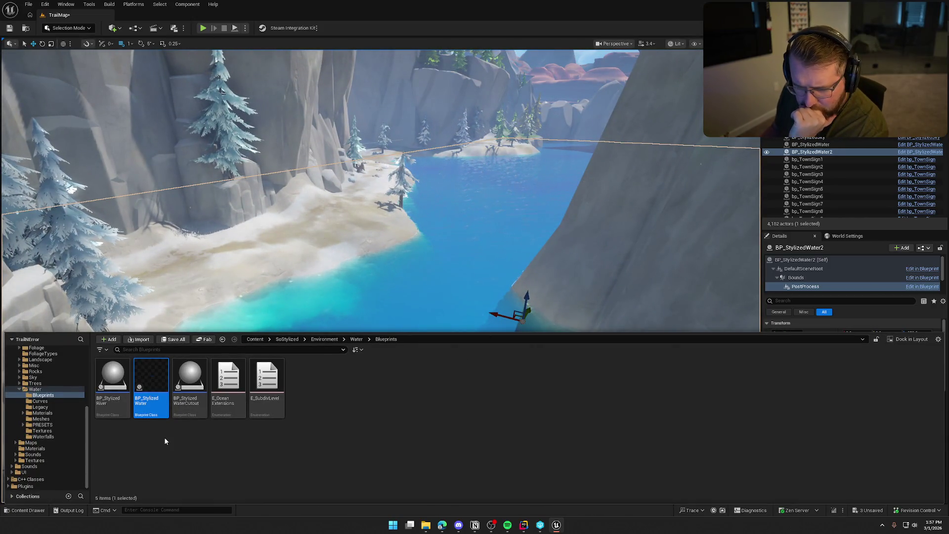
pyautogui.moveTo(142, 396)
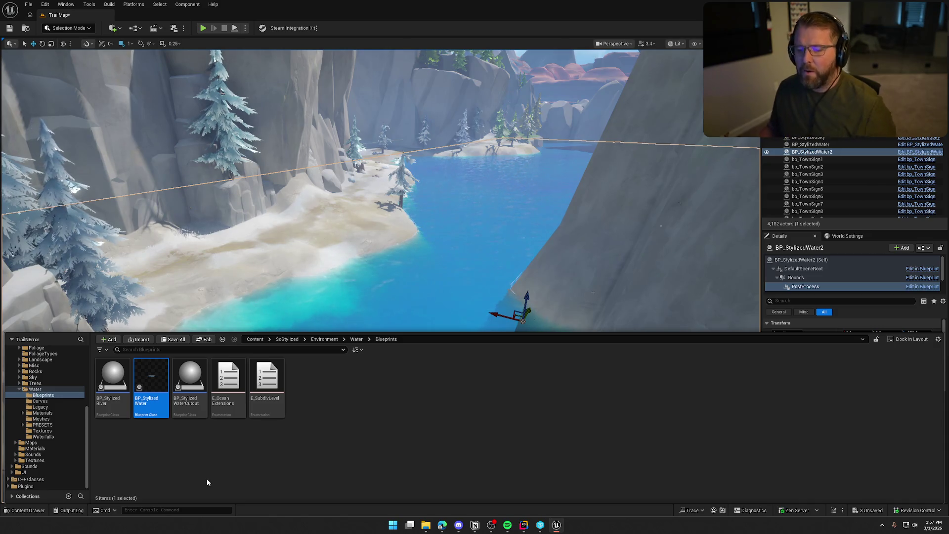
pyautogui.moveTo(296, 247); pyautogui.dragTo(366, 232)
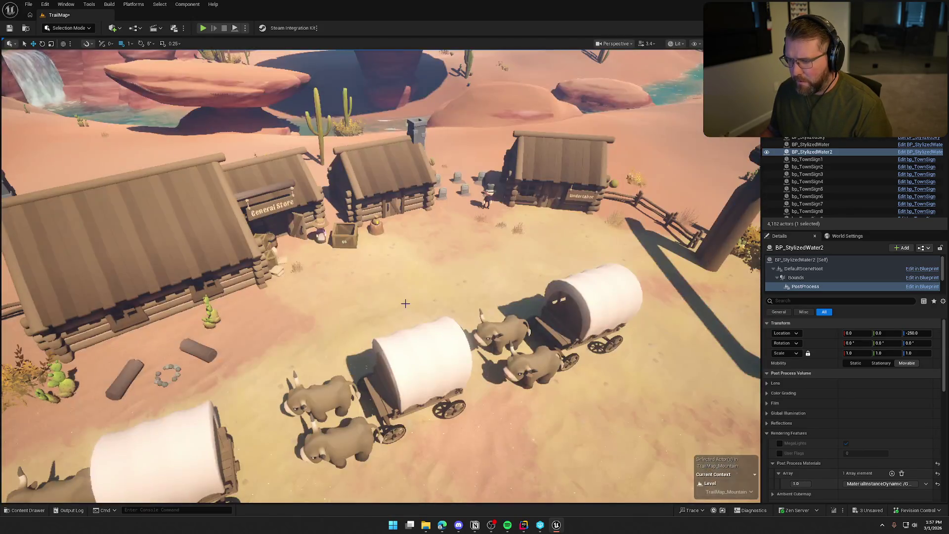
# Copy the desert pool's BP_Water21 to the clipboard by cutting and undoing.
pyautogui.press('Escape')
pyautogui.press('w')
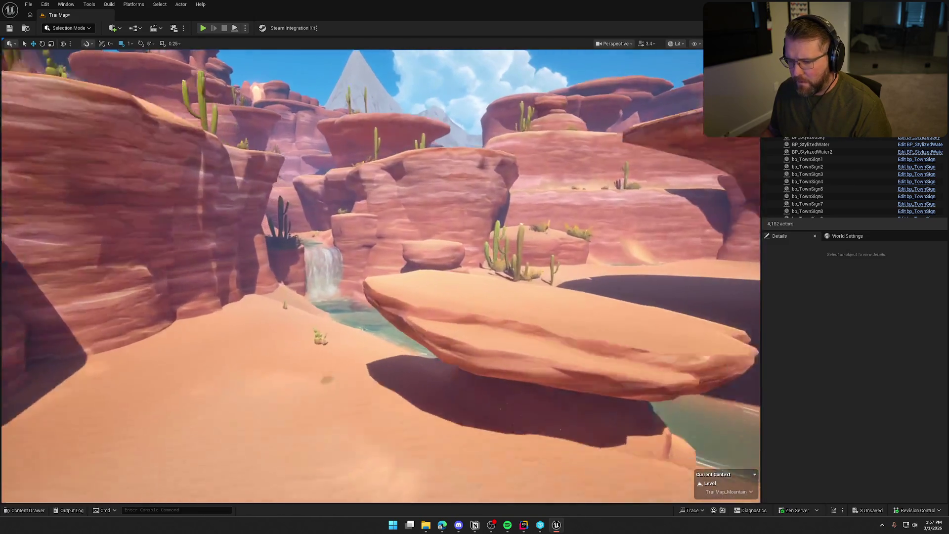
pyautogui.press('w')
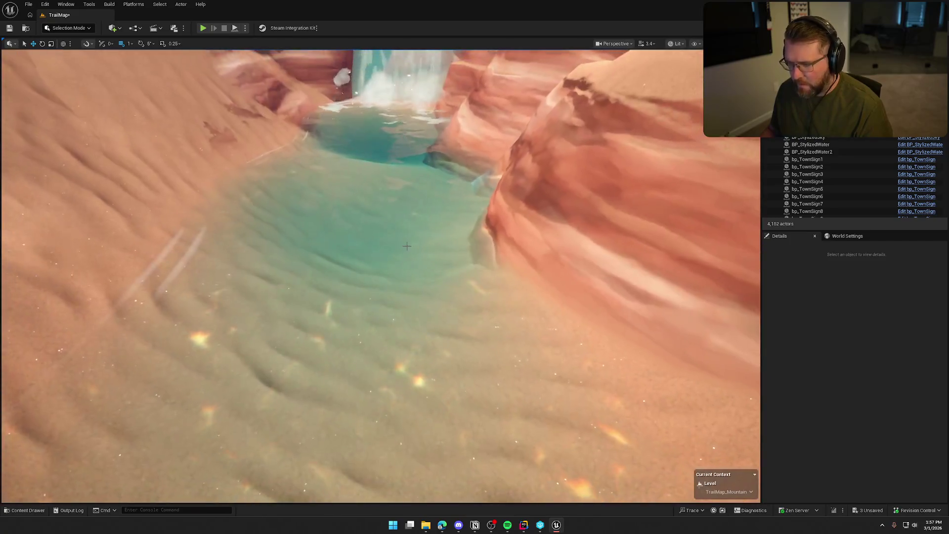
pyautogui.click(407, 246)
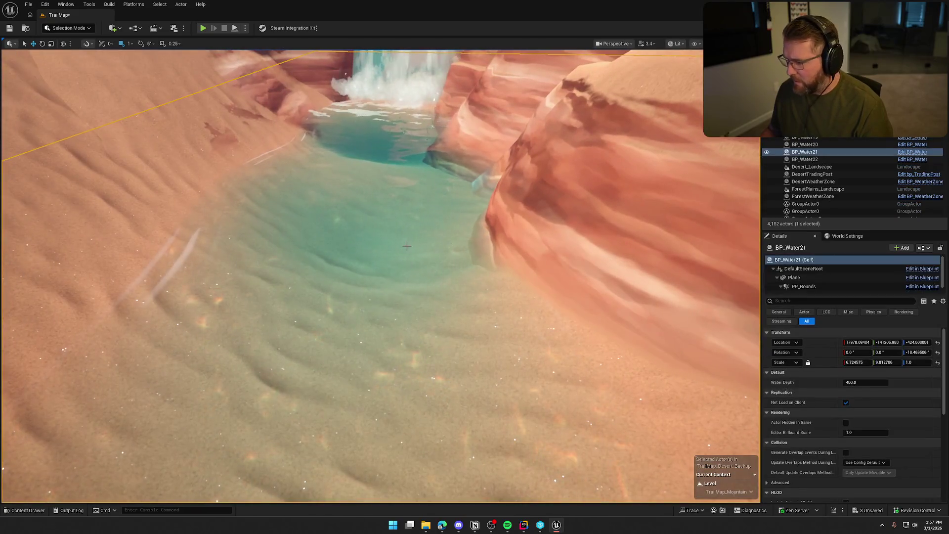
pyautogui.press('f')
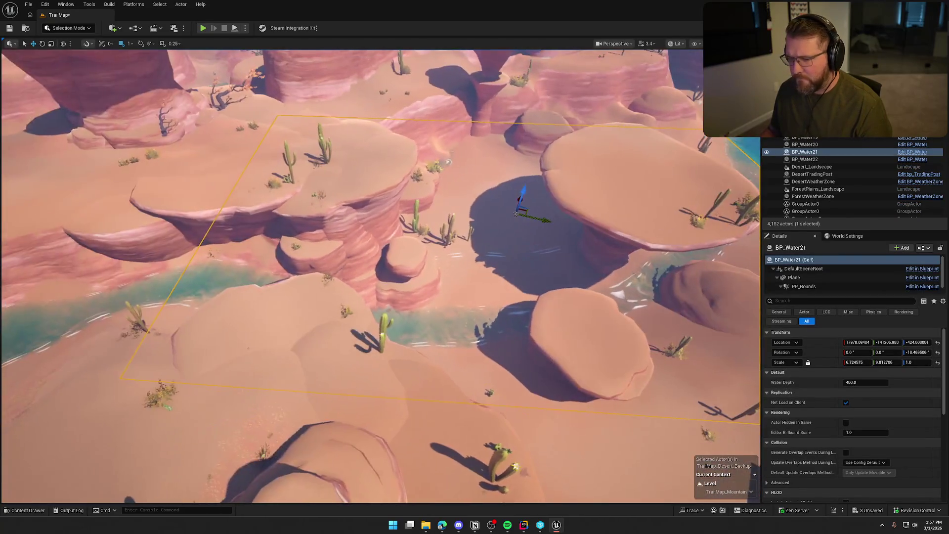
pyautogui.press('Delete')
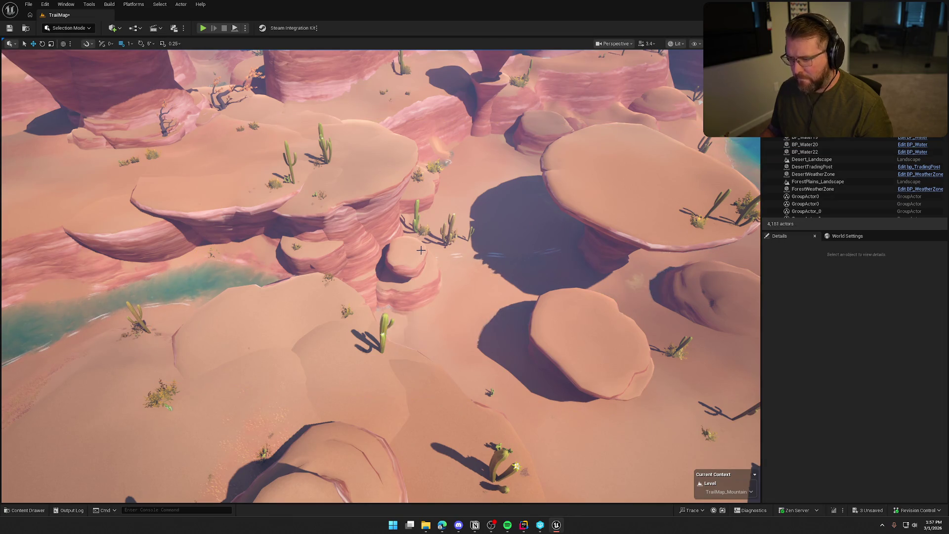
pyautogui.hotkey('ctrl', 'z')
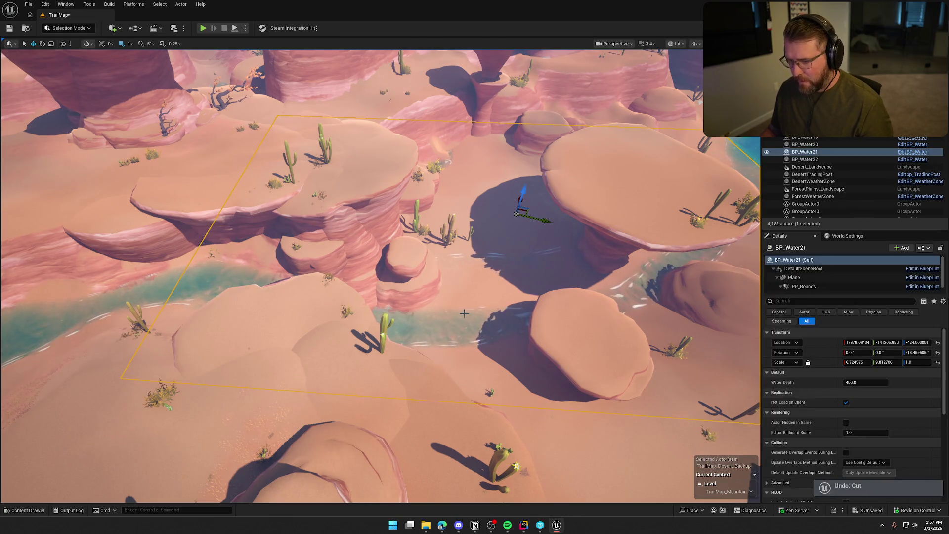
# Paste the water plane into the mountain lake as BP_Water23 and raise it to Z 350.
pyautogui.moveTo(380, 295); pyautogui.dragTo(414, 278)
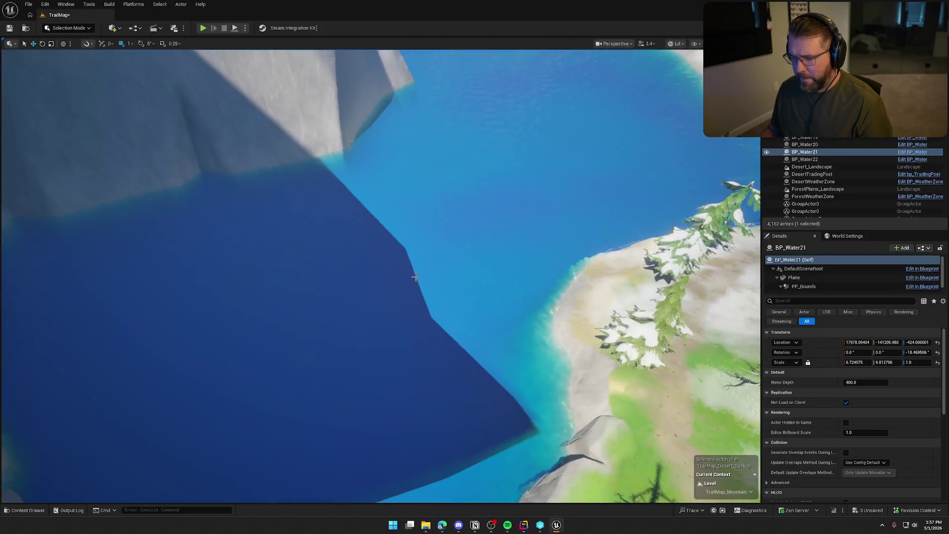
pyautogui.click(425, 262)
pyautogui.rightClick(425, 251)
pyautogui.moveTo(508, 326)
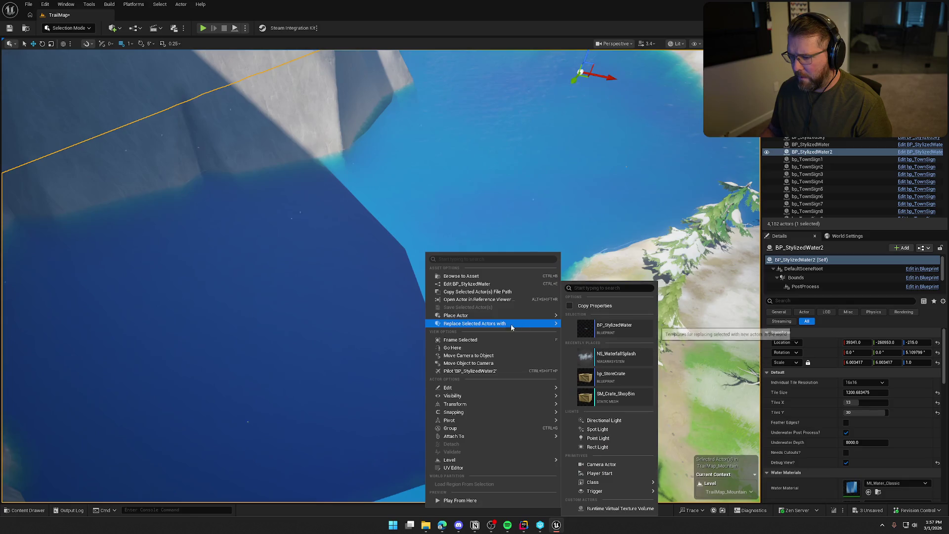
pyautogui.rightClick(519, 191)
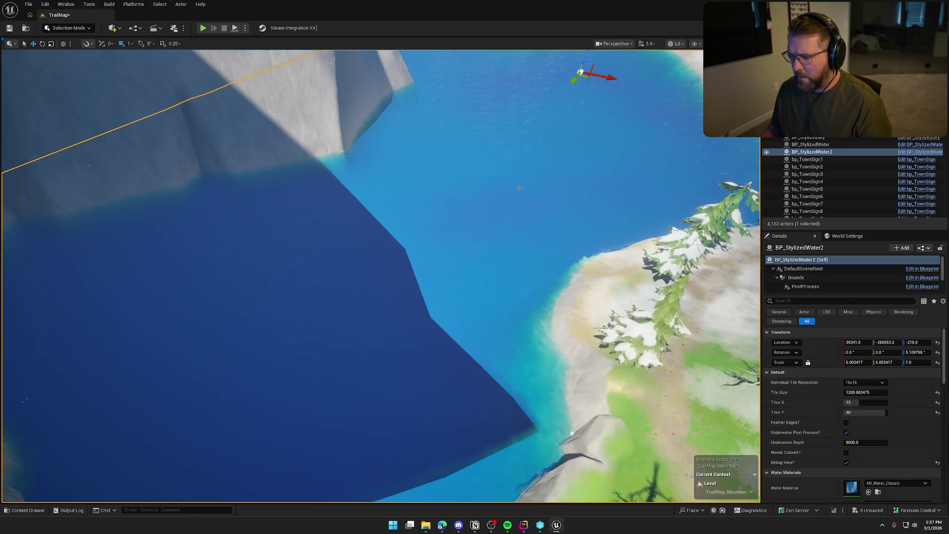
pyautogui.rightClick(519, 192)
pyautogui.moveTo(573, 325)
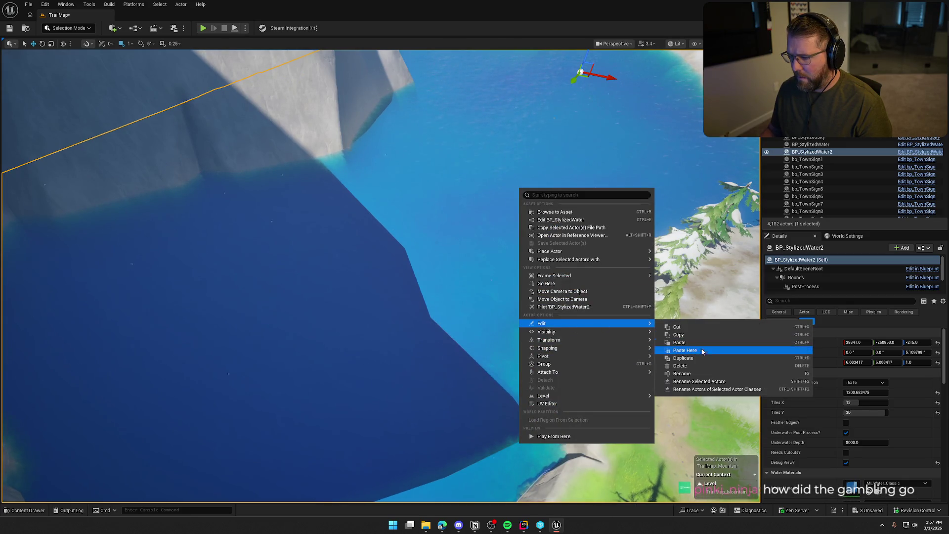
pyautogui.click(701, 350)
pyautogui.press('f')
pyautogui.moveTo(467, 224); pyautogui.dragTo(473, 205)
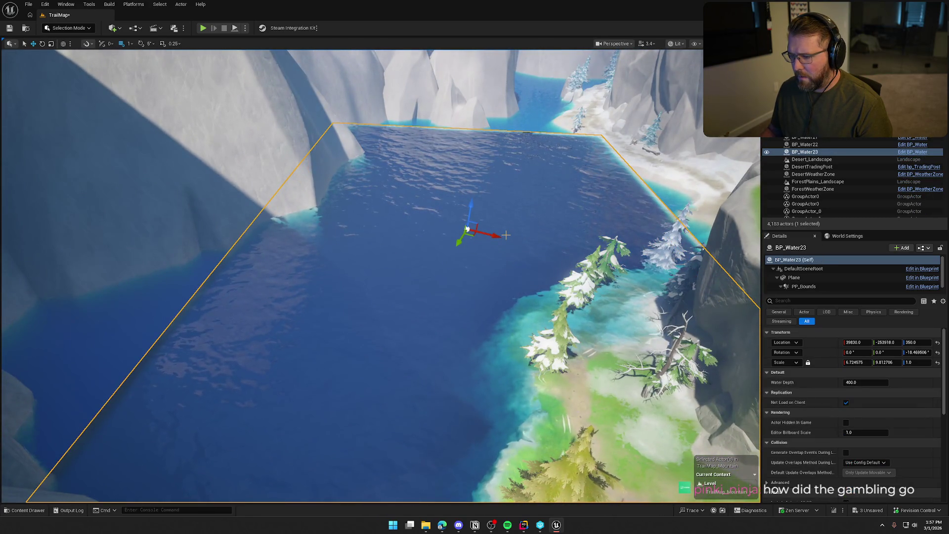
# Delete the old BP_StylizedWater2 plane and select BP_Water23.
pyautogui.click(173, 308)
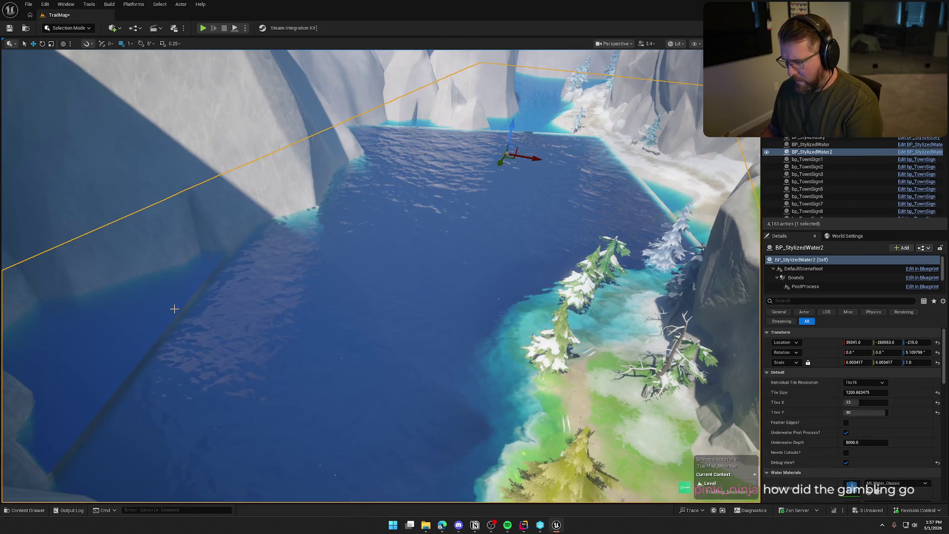
pyautogui.press('Delete')
pyautogui.click(399, 313)
pyautogui.press('f')
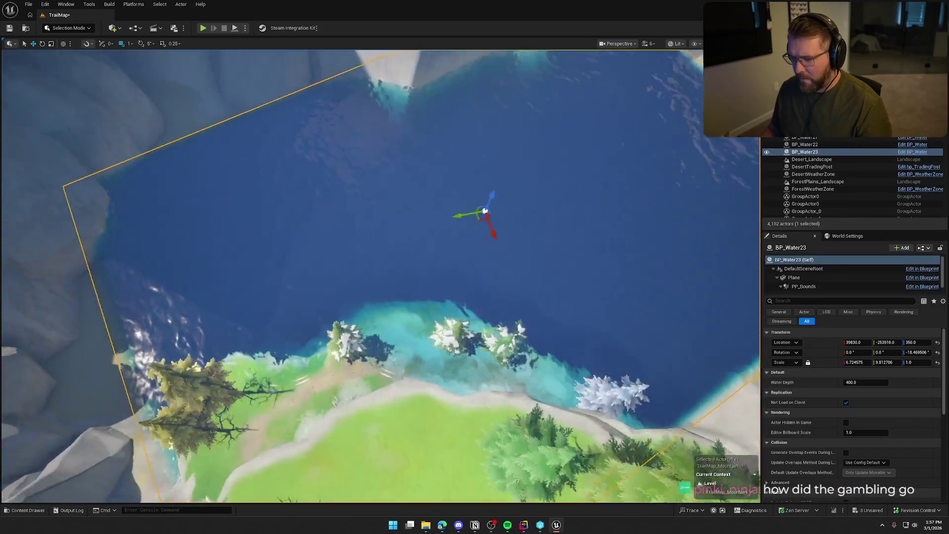
# Rotate BP_Water23 to align with the lake and lower it to Z -167.
pyautogui.scroll(-5, 485, 275)
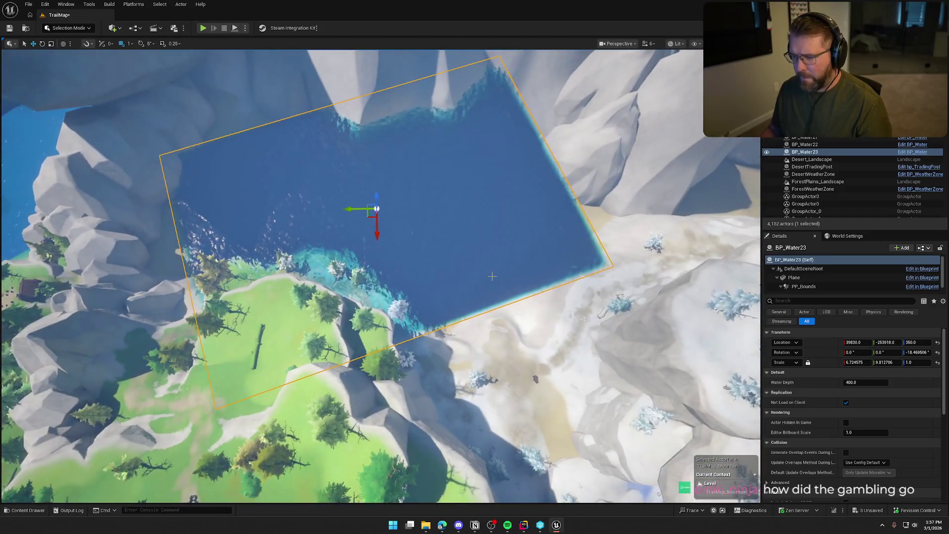
pyautogui.moveTo(398, 241); pyautogui.dragTo(359, 245)
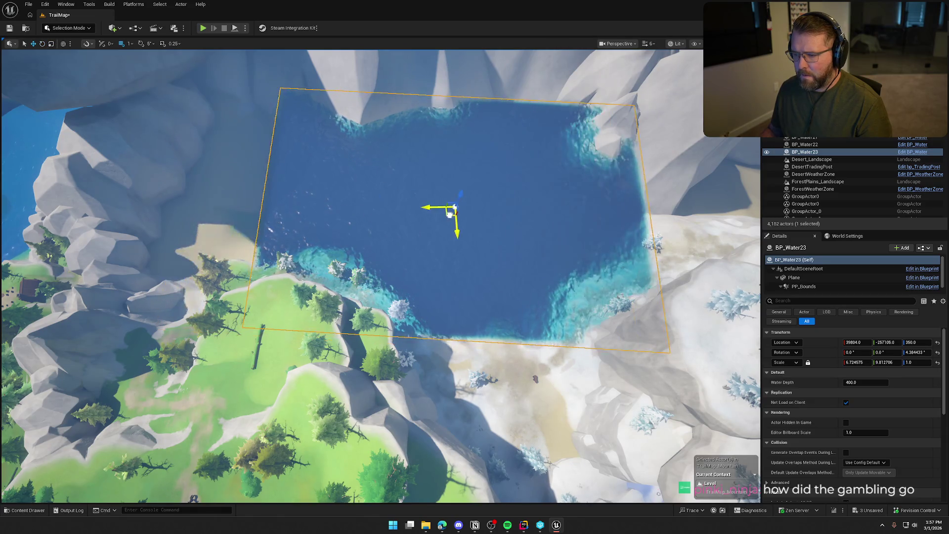
pyautogui.scroll(10, 528, 245)
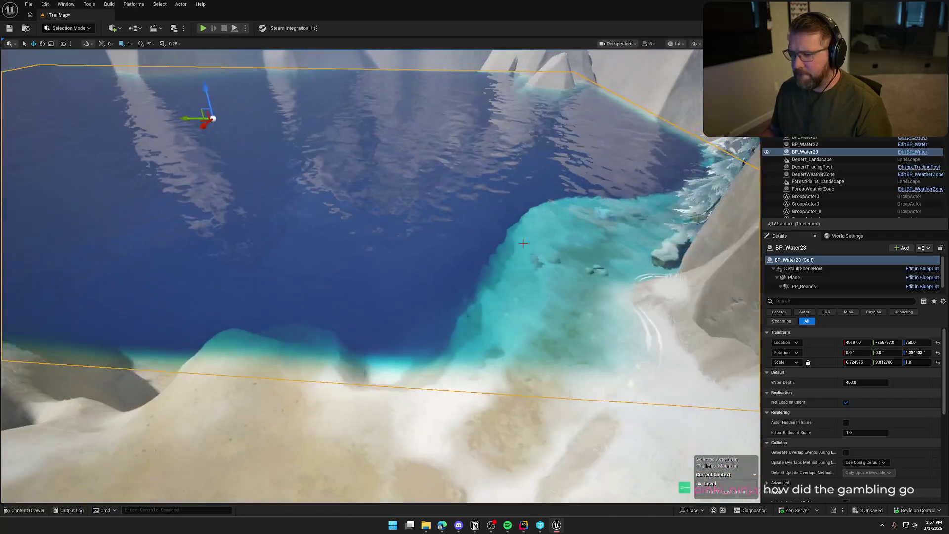
pyautogui.scroll(-2, 317, 138)
pyautogui.moveTo(212, 97)
pyautogui.mouseDown()
pyautogui.moveTo(220, 148)
pyautogui.moveTo(226, 128)
pyautogui.moveTo(250, 135)
pyautogui.moveTo(250, 122)
pyautogui.mouseUp()
pyautogui.press('f')
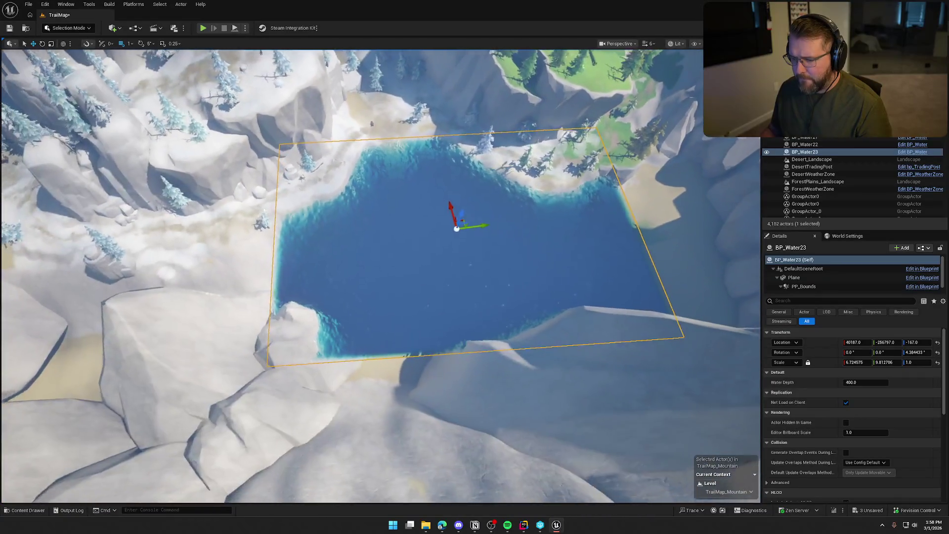
pyautogui.click(863, 382)
pyautogui.write('8000')
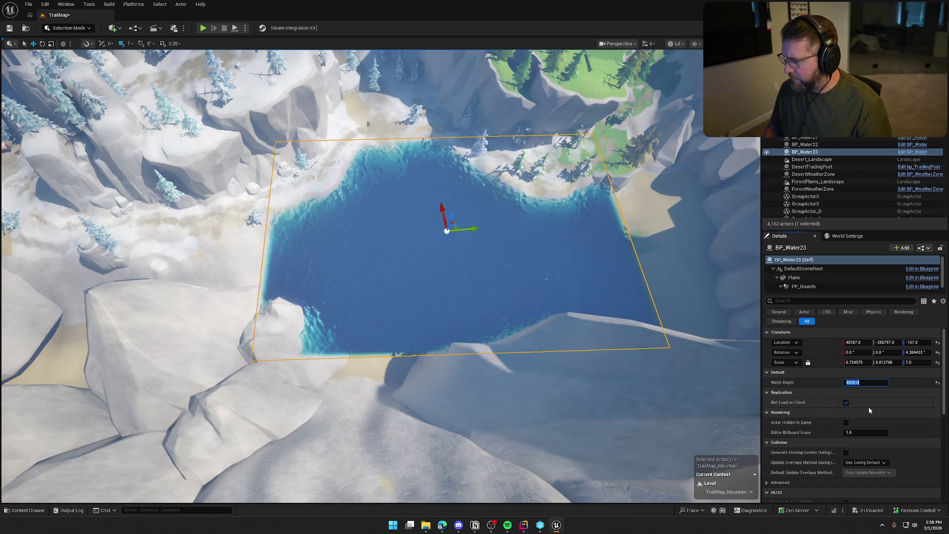
# Rotate BP_Water23 to line up with the pool and scale it up.
pyautogui.scroll(-5, 804, 414)
pyautogui.scroll(5, 820, 433)
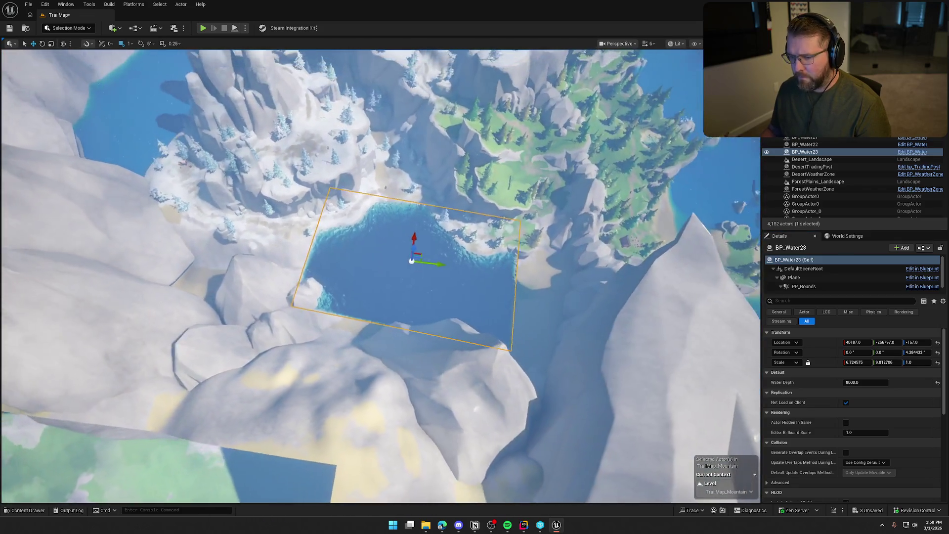
pyautogui.press('e')
pyautogui.moveTo(419, 226); pyautogui.dragTo(403, 227)
pyautogui.moveTo(432, 255)
pyautogui.mouseDown()
pyautogui.moveTo(459, 242)
pyautogui.moveTo(449, 261)
pyautogui.moveTo(463, 258)
pyautogui.moveTo(394, 259)
pyautogui.moveTo(408, 290)
pyautogui.mouseUp()
# Shift the water plane over the pool, deselect it, and view it from eye level.
pyautogui.press('w')
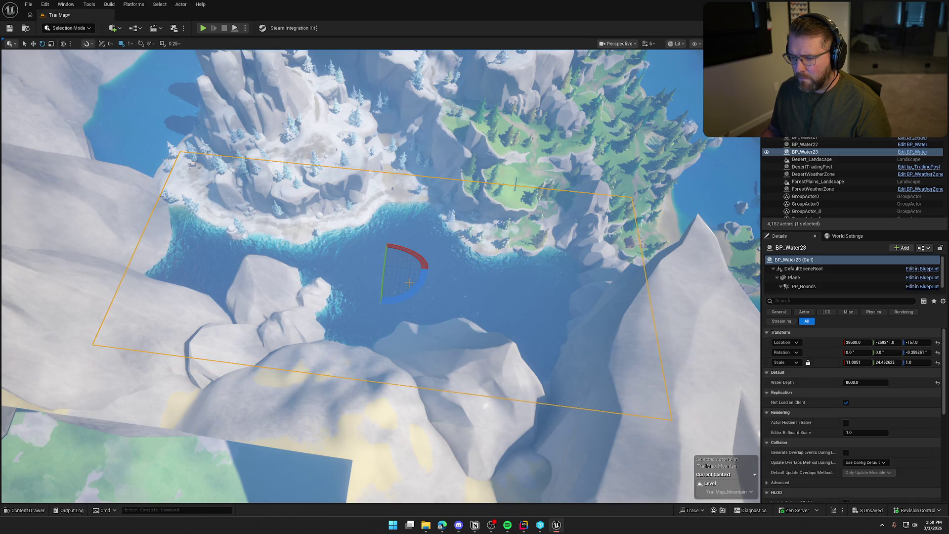
pyautogui.moveTo(399, 257); pyautogui.dragTo(403, 262)
pyautogui.press('Escape')
pyautogui.scroll(-5, 407, 266)
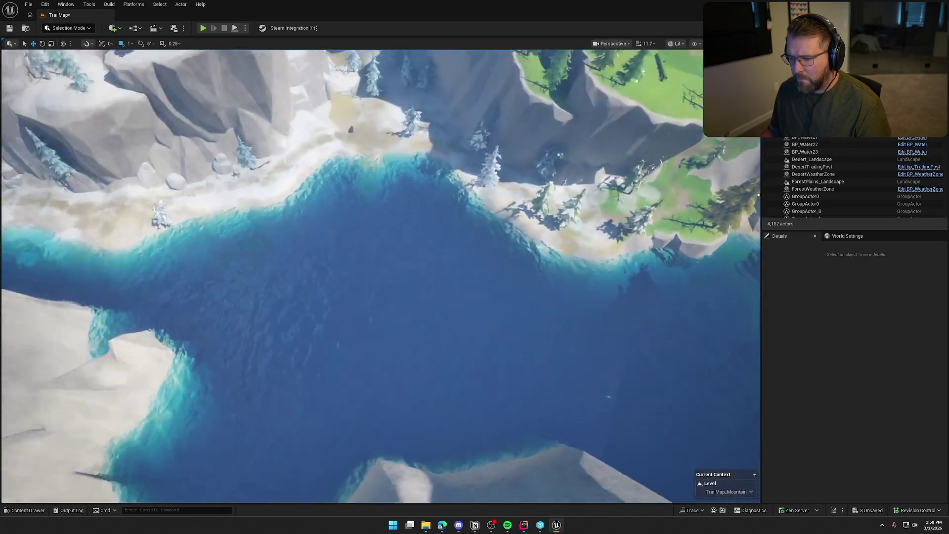
pyautogui.moveTo(406, 266)
pyautogui.mouseDown()
pyautogui.moveTo(400, 240)
pyautogui.moveTo(346, 240)
pyautogui.mouseUp()
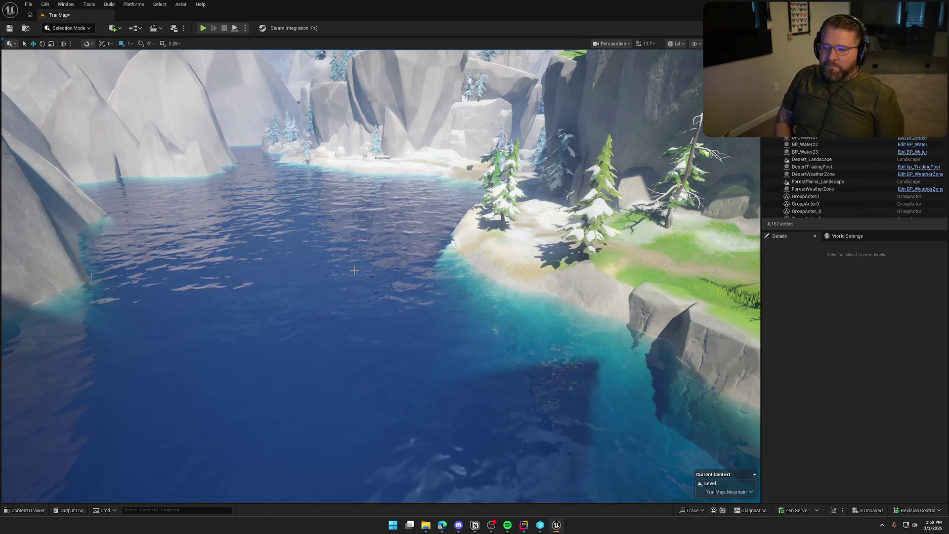
pyautogui.moveTo(496, 279); pyautogui.dragTo(482, 287)
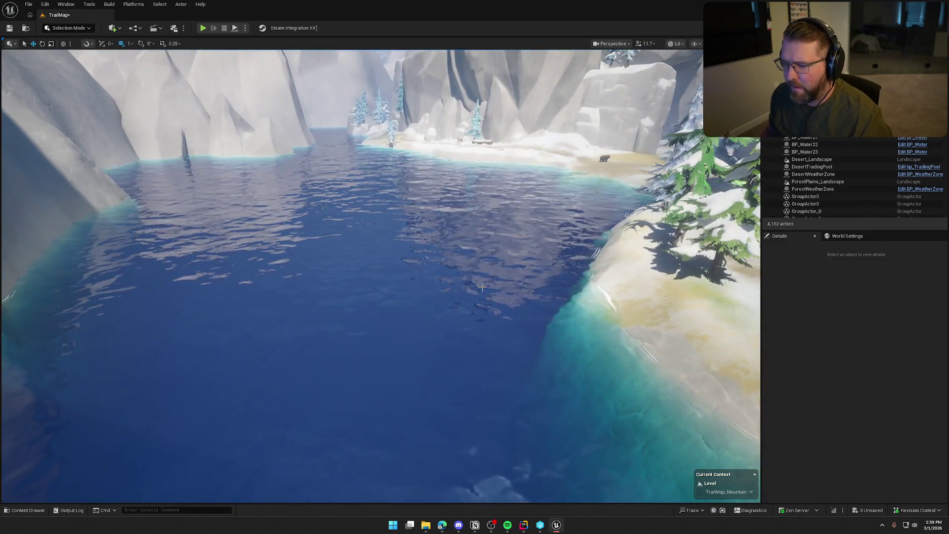
pyautogui.click(443, 230)
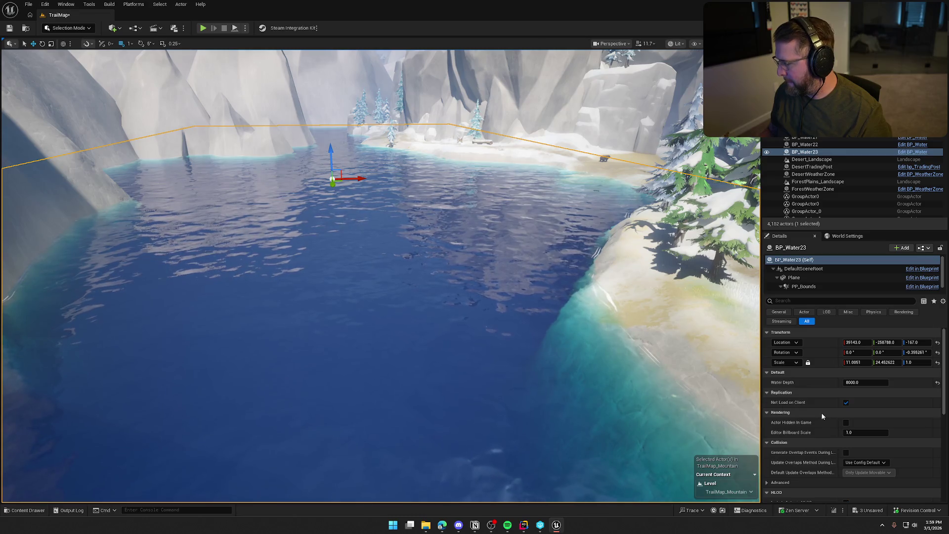
pyautogui.press('f')
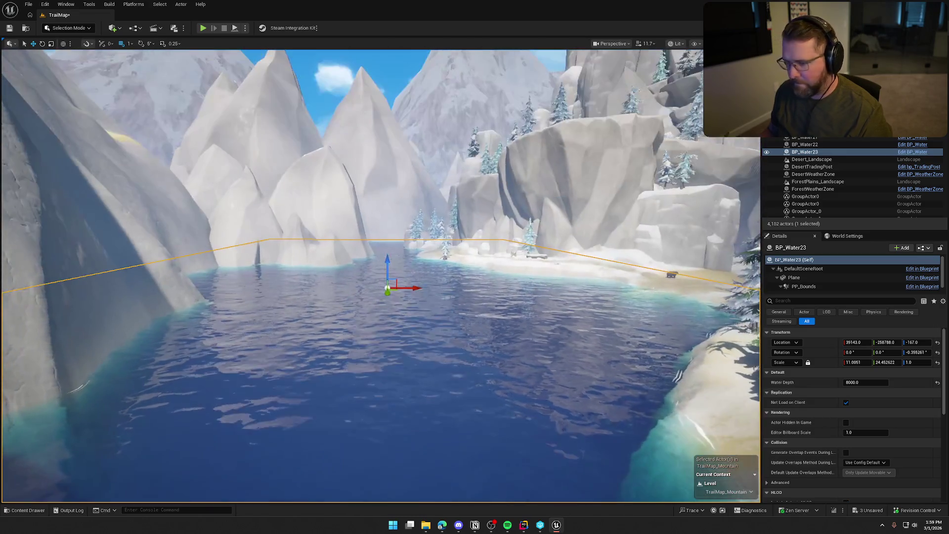
pyautogui.moveTo(387, 276); pyautogui.dragTo(387, 59)
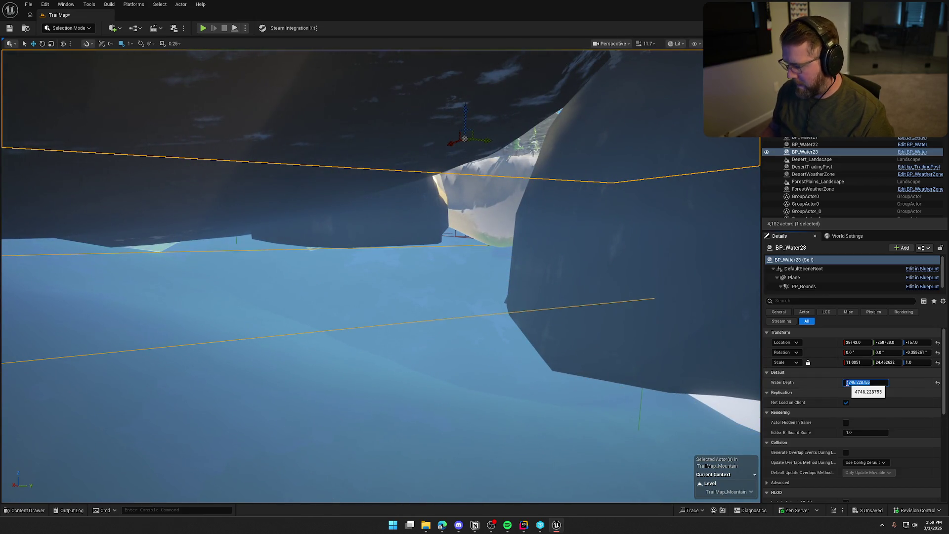
pyautogui.moveTo(376, 247)
pyautogui.mouseDown()
pyautogui.moveTo(375, 133)
pyautogui.moveTo(460, 228)
pyautogui.moveTo(444, 213)
pyautogui.moveTo(457, 208)
pyautogui.moveTo(450, 217)
pyautogui.moveTo(457, 208)
pyautogui.moveTo(415, 197)
pyautogui.mouseUp()
pyautogui.press('Escape')
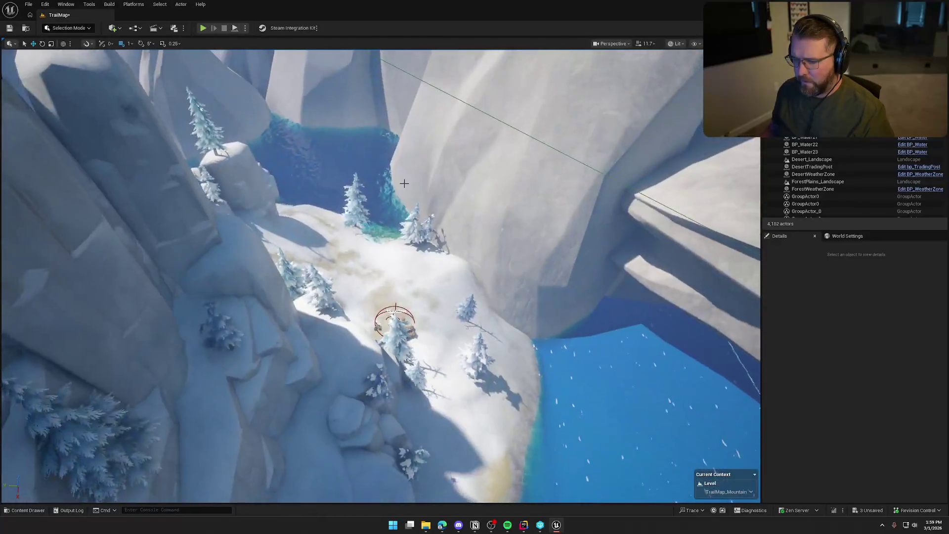
# Inspect the pool water plane's mesh properties and locate its material asset.
pyautogui.click(350, 150)
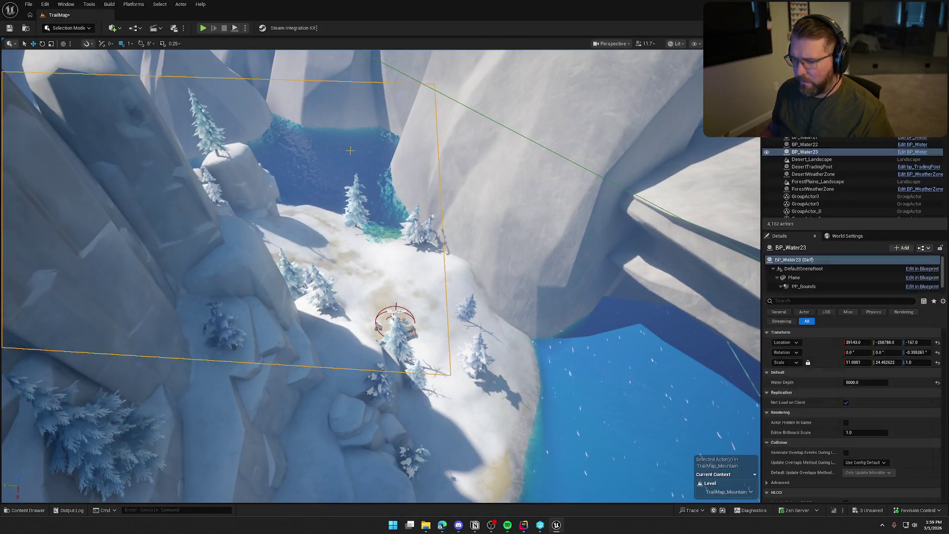
pyautogui.click(811, 277)
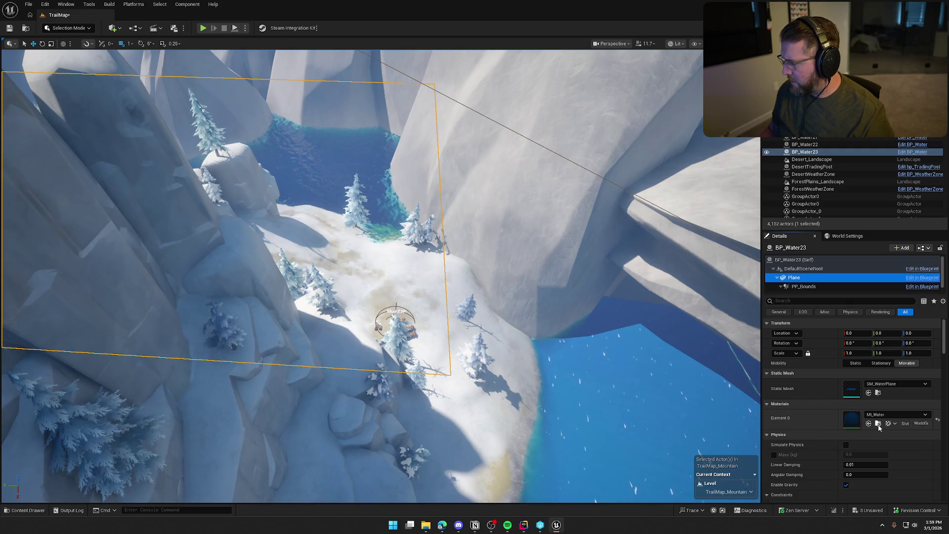
pyautogui.click(879, 423)
pyautogui.press('f')
# Assign MI_Water as BP_StylizedRiver4's Water Material, then deselect the river.
pyautogui.click(522, 145)
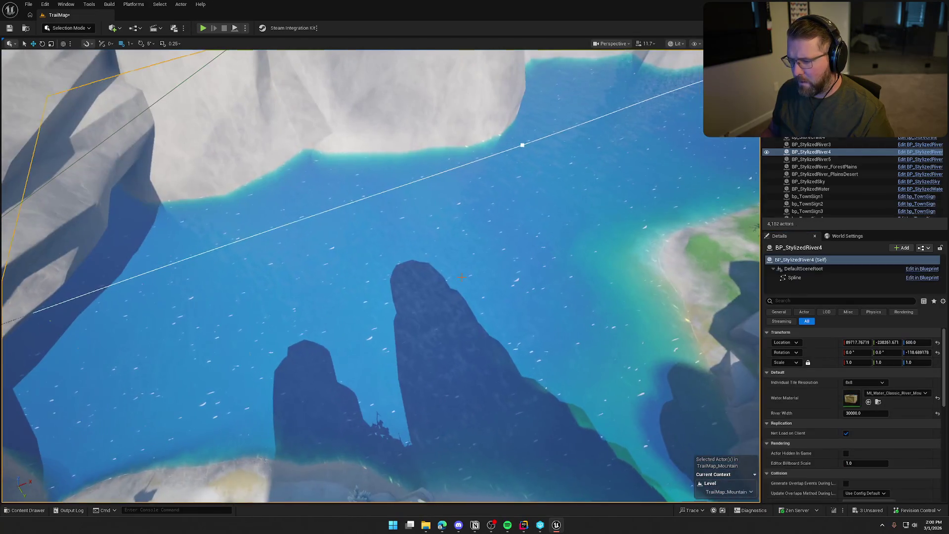
pyautogui.click(869, 403)
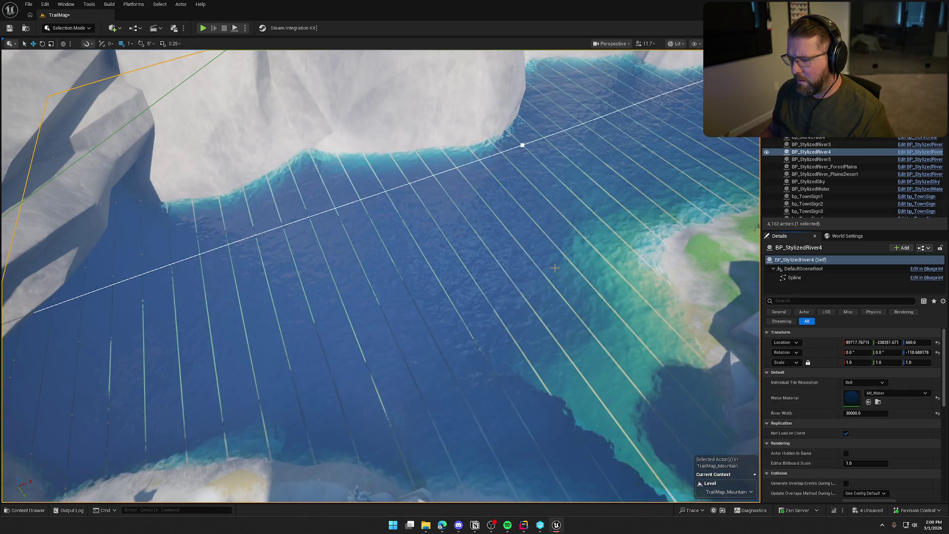
pyautogui.moveTo(555, 267)
pyautogui.mouseDown()
pyautogui.moveTo(514, 284)
pyautogui.moveTo(555, 268)
pyautogui.moveTo(547, 228)
pyautogui.moveTo(556, 322)
pyautogui.moveTo(556, 269)
pyautogui.moveTo(554, 297)
pyautogui.moveTo(548, 277)
pyautogui.mouseUp()
pyautogui.press('Escape')
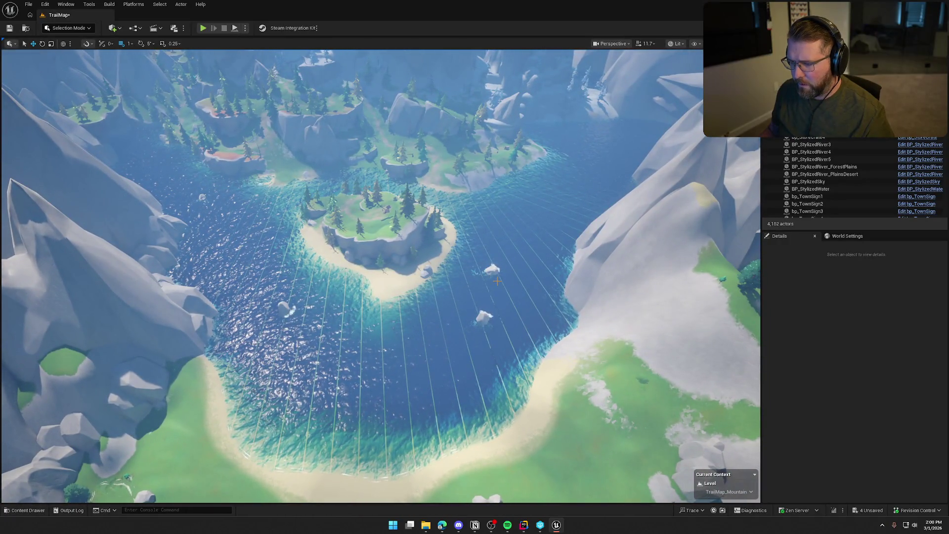
# Try M_Water as the river's water material, then switch back to MI_Water.
pyautogui.click(497, 281)
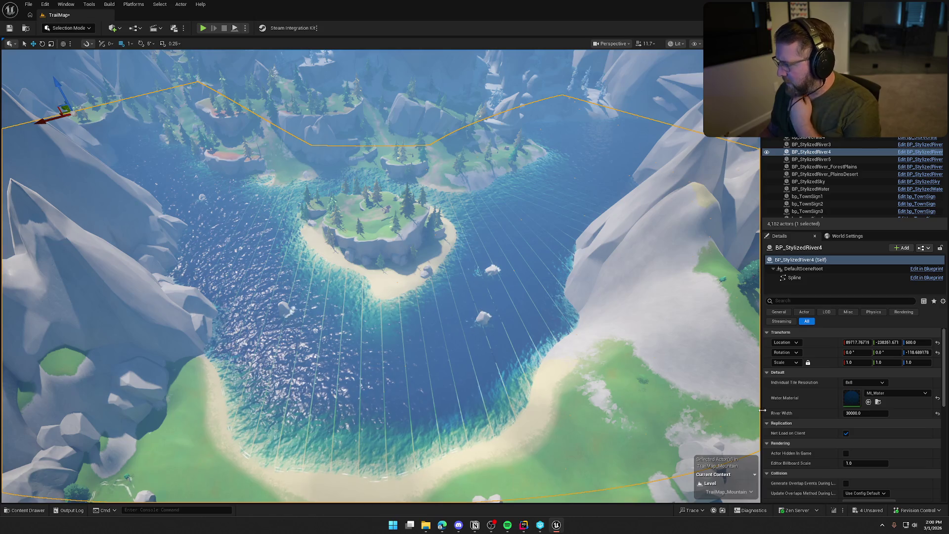
pyautogui.click(879, 402)
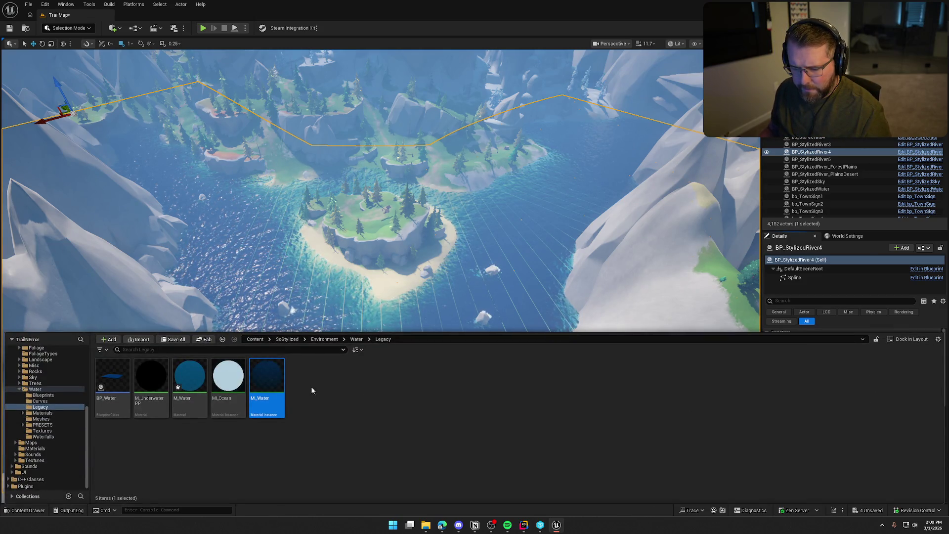
pyautogui.click(195, 373)
pyautogui.click(869, 402)
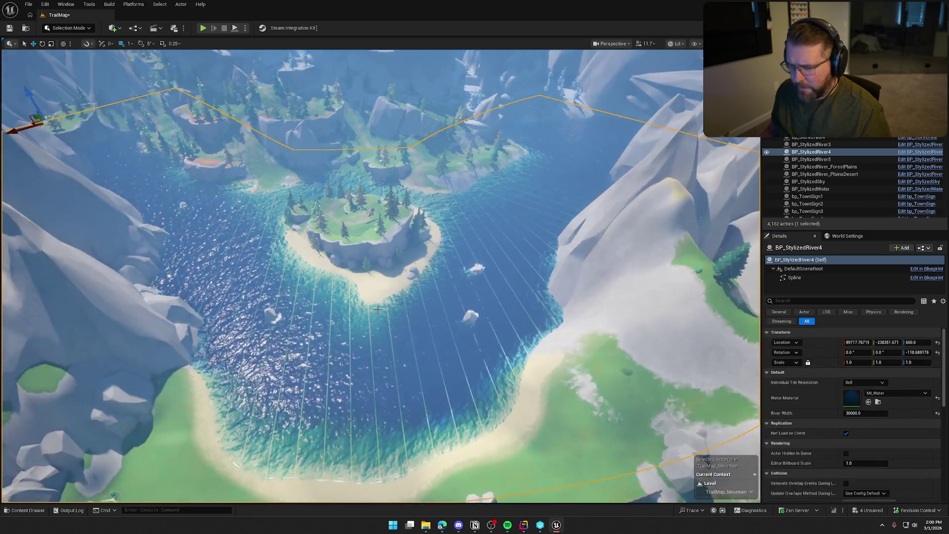
pyautogui.click(870, 403)
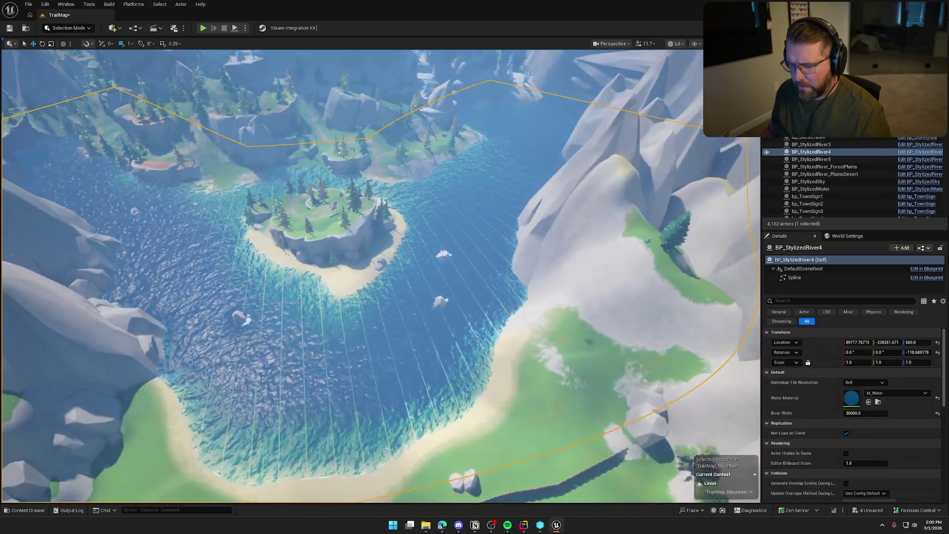
pyautogui.click(868, 402)
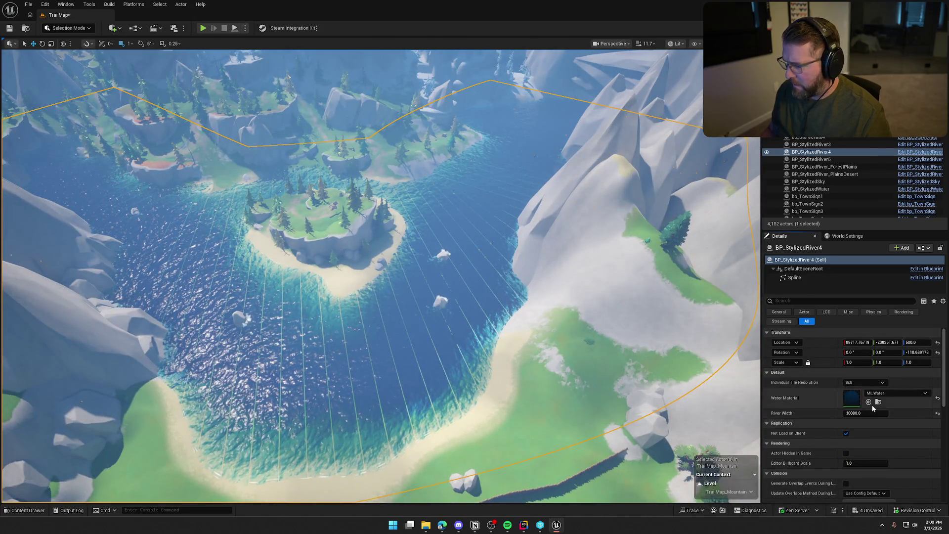
# Test river tile resolutions of 16x16 and 32x32, then return to 8x8.
pyautogui.click(867, 383)
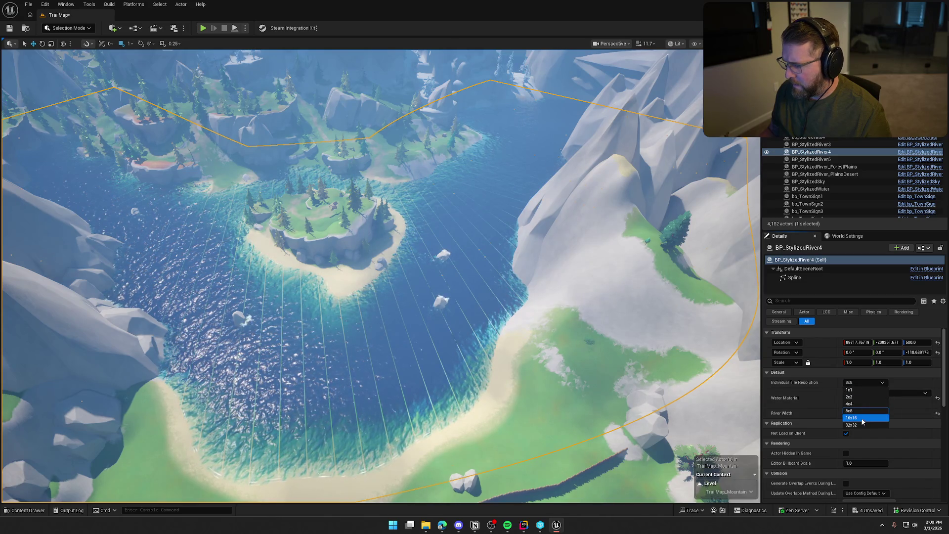
pyautogui.click(862, 418)
pyautogui.click(864, 383)
pyautogui.click(863, 425)
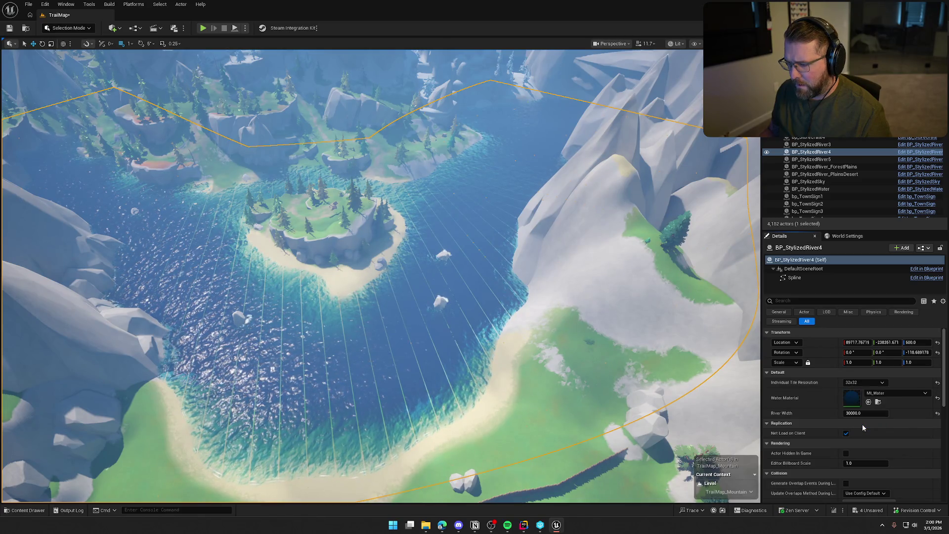
pyautogui.click(862, 382)
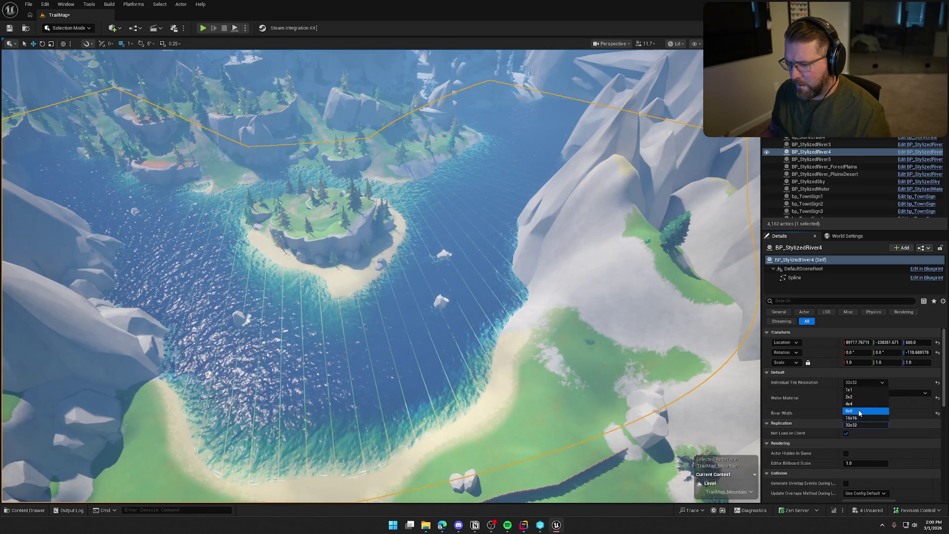
pyautogui.click(859, 412)
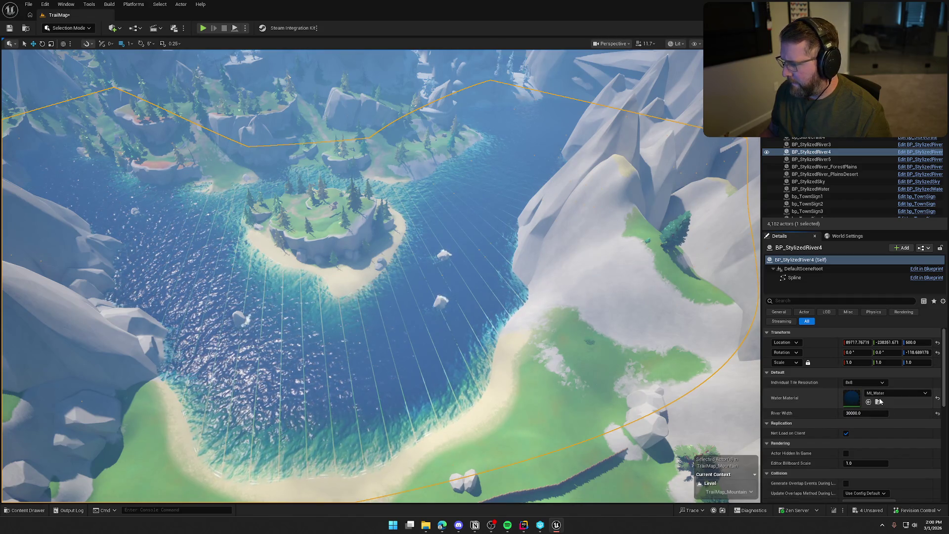
# Reset the river's Water Material to default and browse to the Water/Materials/Presets/Classic materials.
pyautogui.click(938, 399)
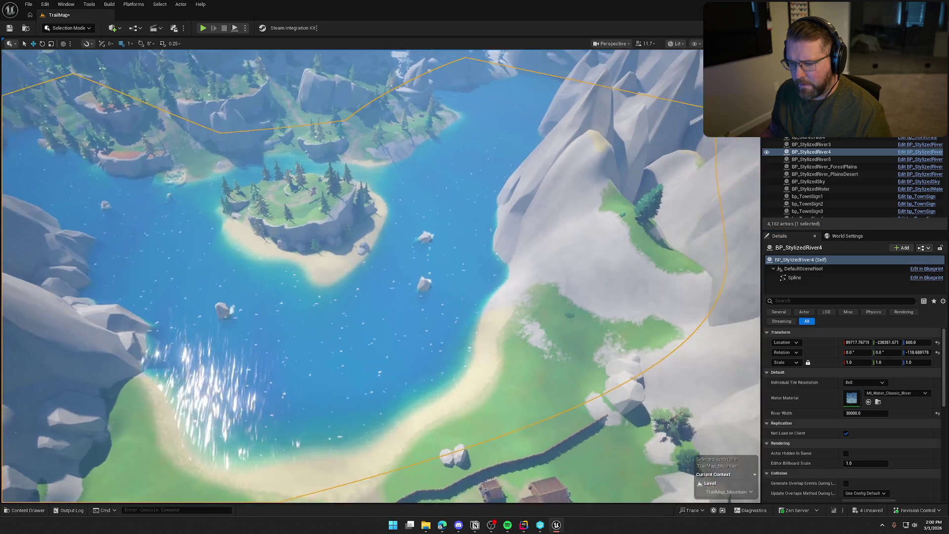
pyautogui.click(467, 310)
pyautogui.scroll(5, 466, 310)
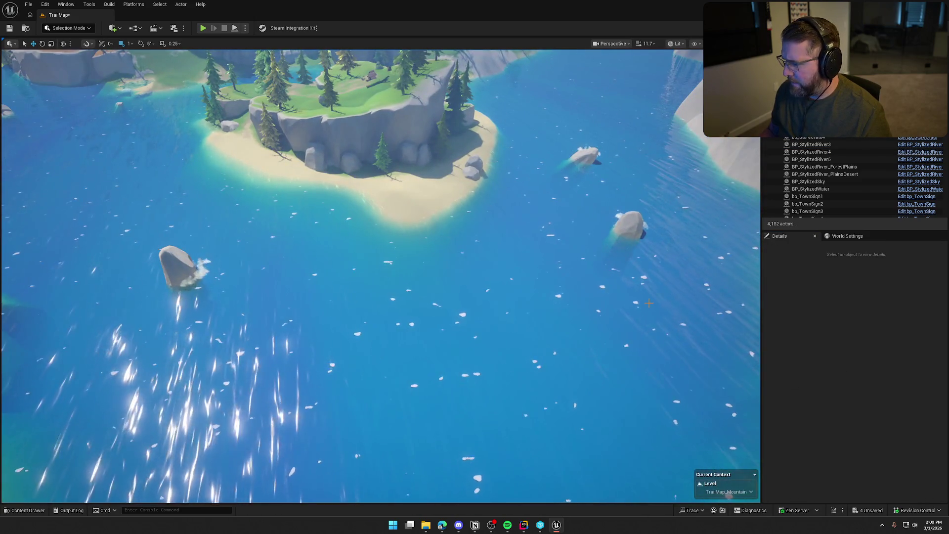
pyautogui.click(811, 152)
pyautogui.click(880, 404)
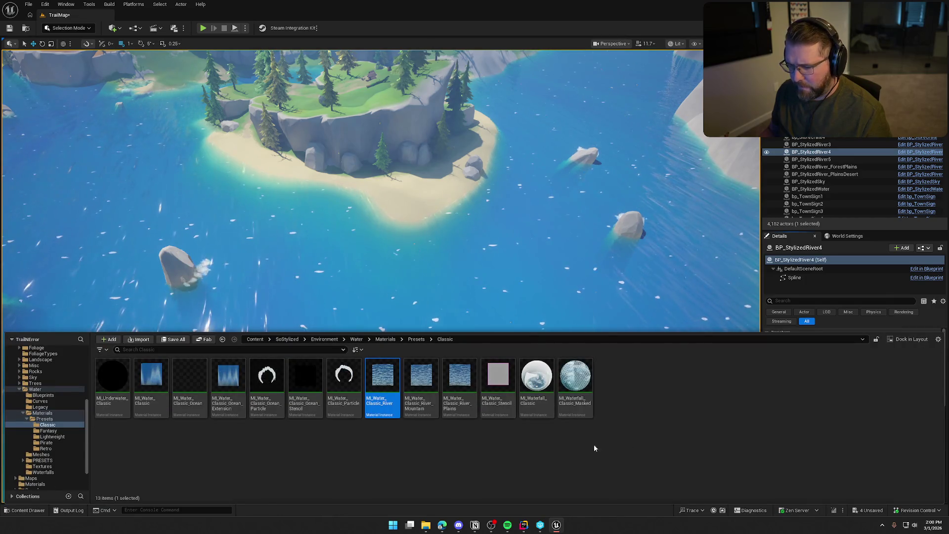